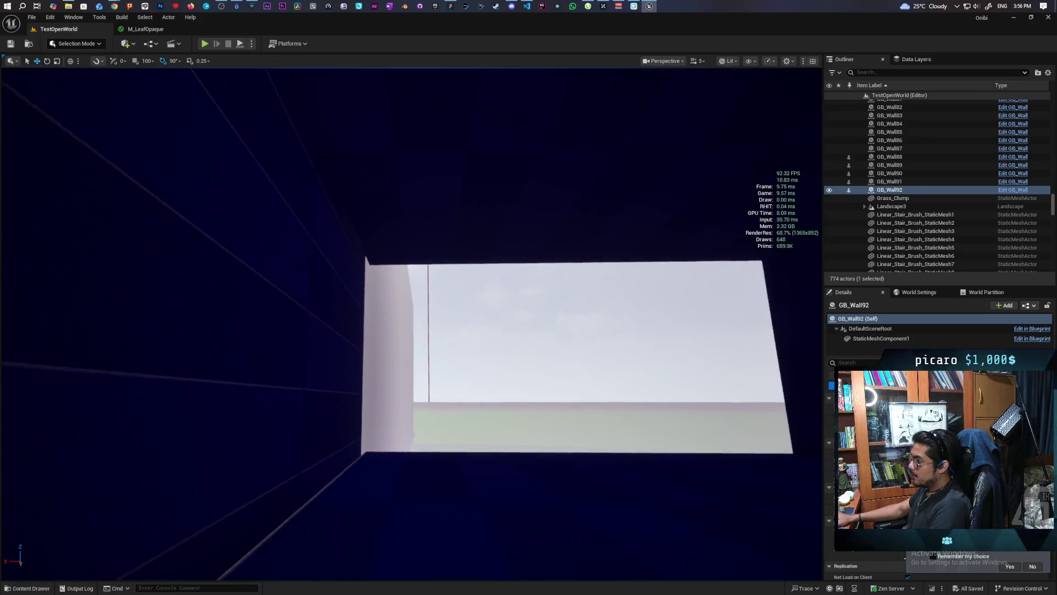
Step: Fly the view around GB_Wall91 and through the cave, rising above the rock ring
click(889, 181)
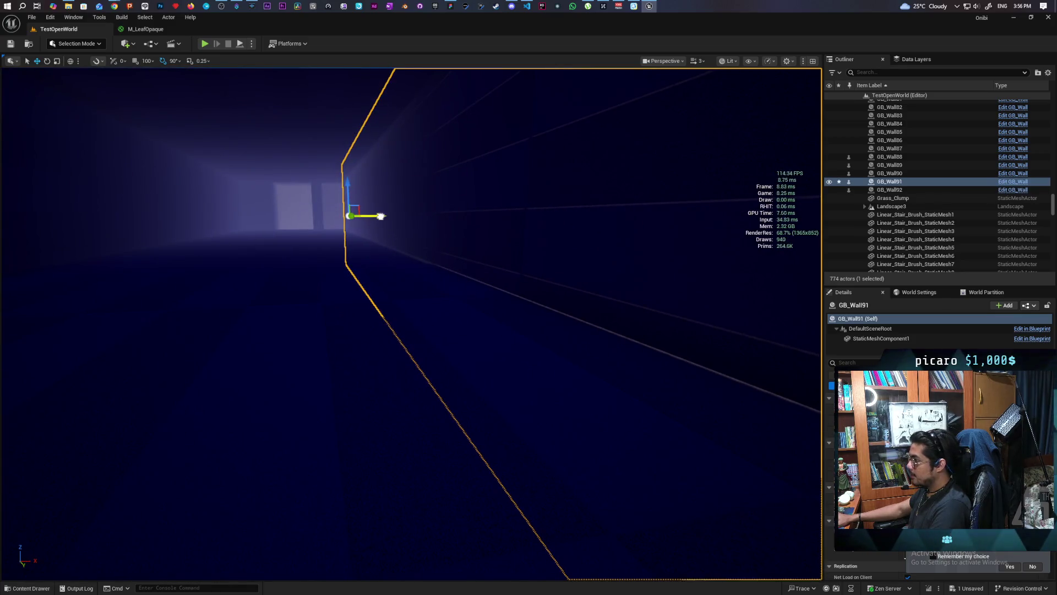
mouse_move(380, 216)
mouse_down()
mouse_move(380, 276)
mouse_move(380, 223)
mouse_move(380, 247)
mouse_move(380, 231)
mouse_move(396, 226)
mouse_move(396, 237)
mouse_move(369, 228)
mouse_move(391, 223)
mouse_move(438, 307)
mouse_move(482, 286)
mouse_move(449, 276)
mouse_move(462, 284)
mouse_up()
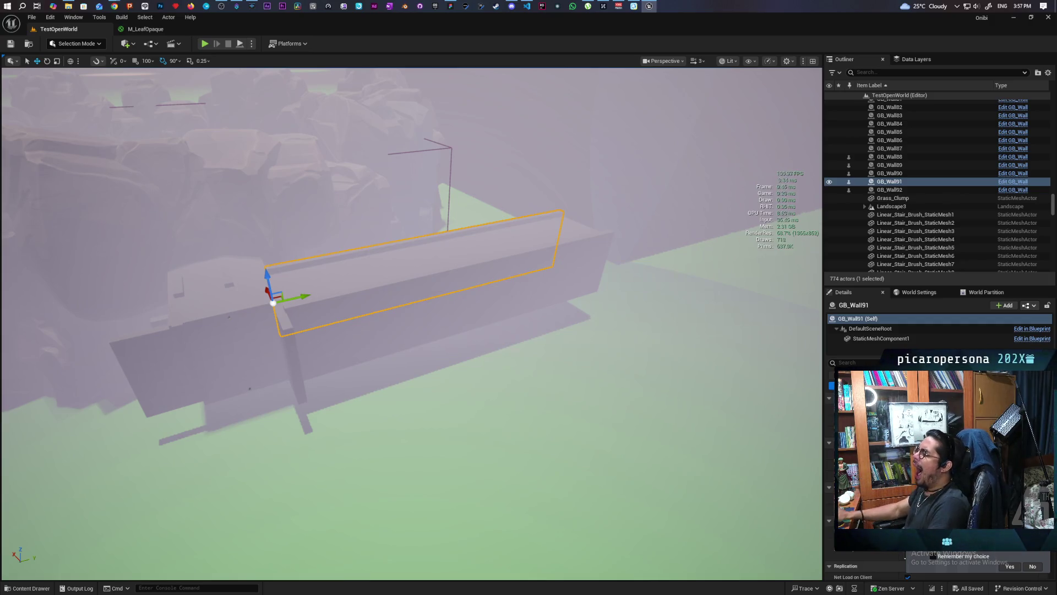
key(f)
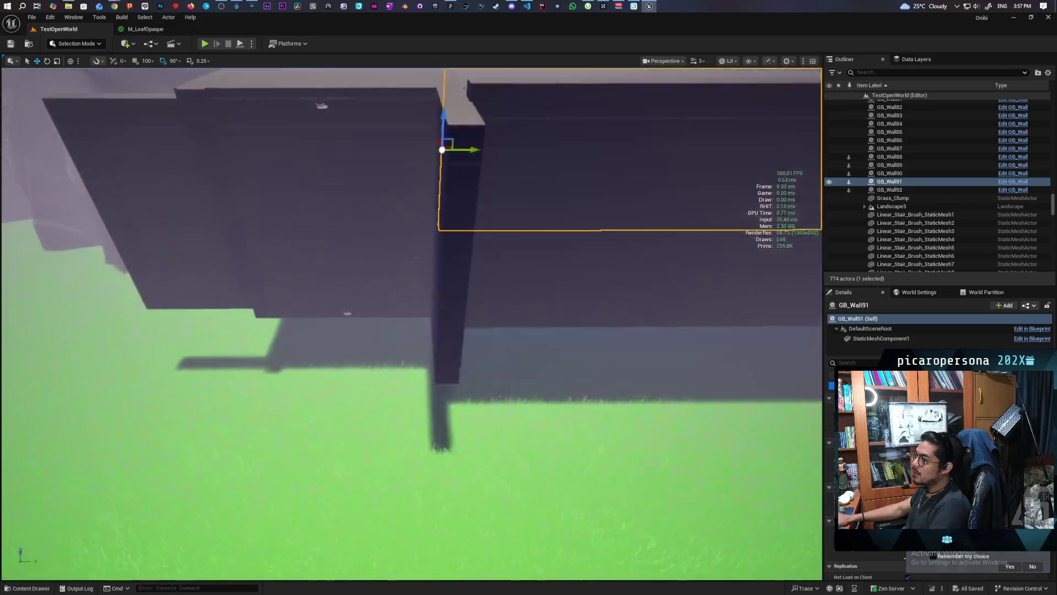
key(s)
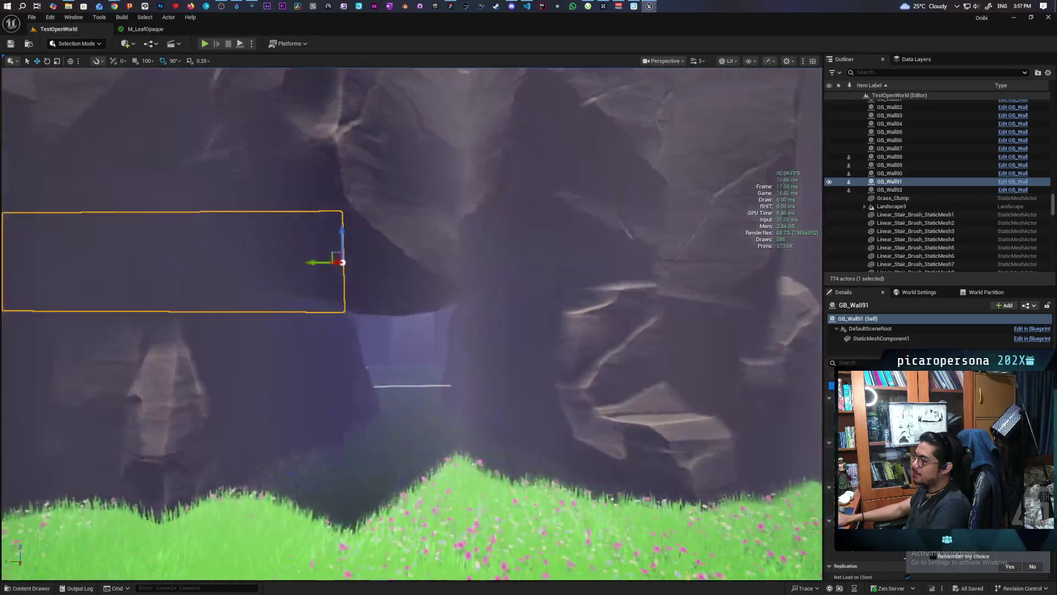
key(w)
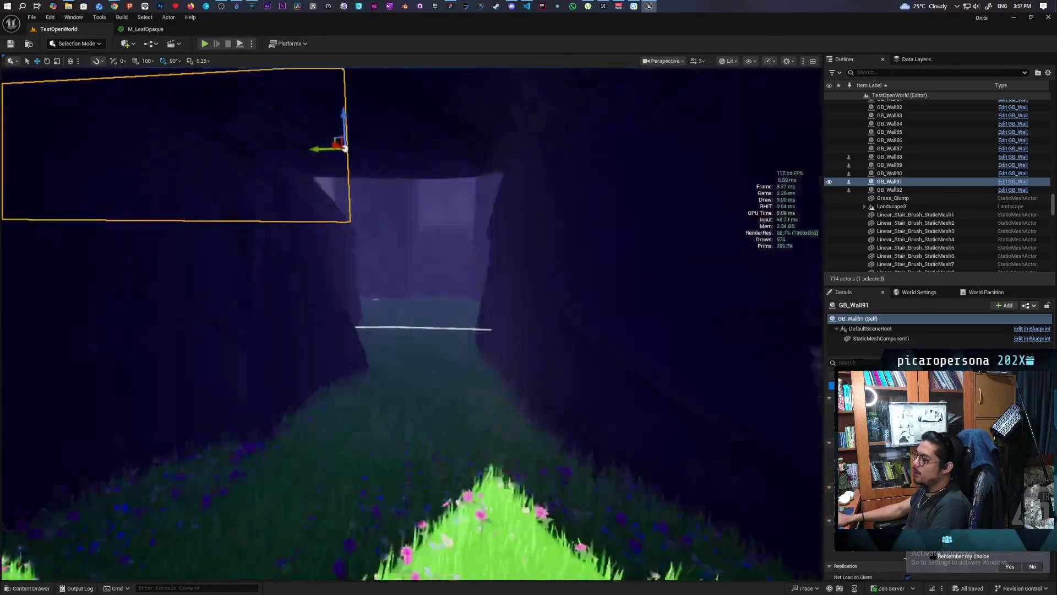
key(w)
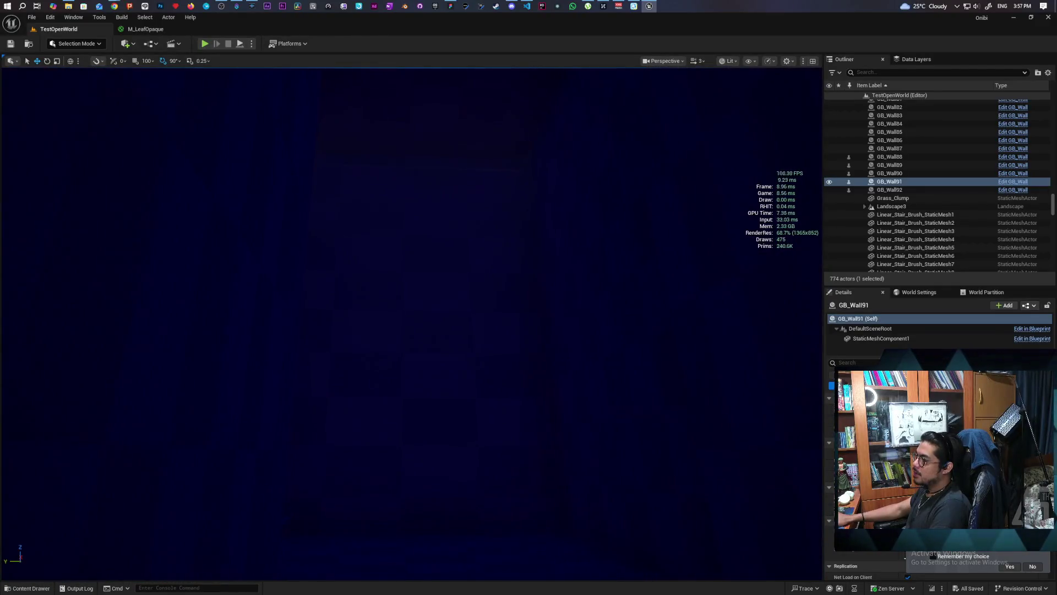
key(w)
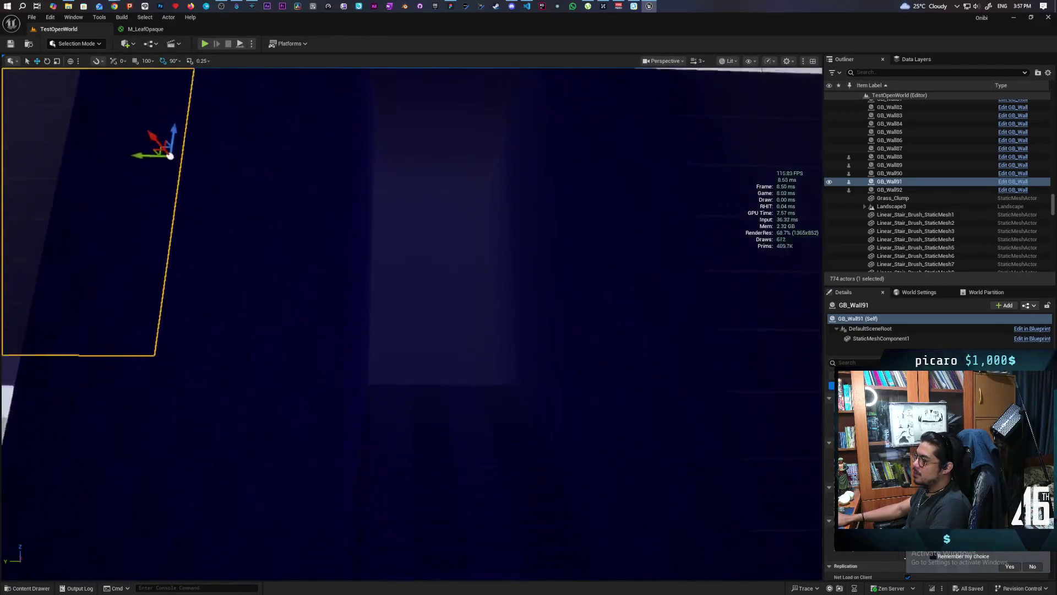
key(s)
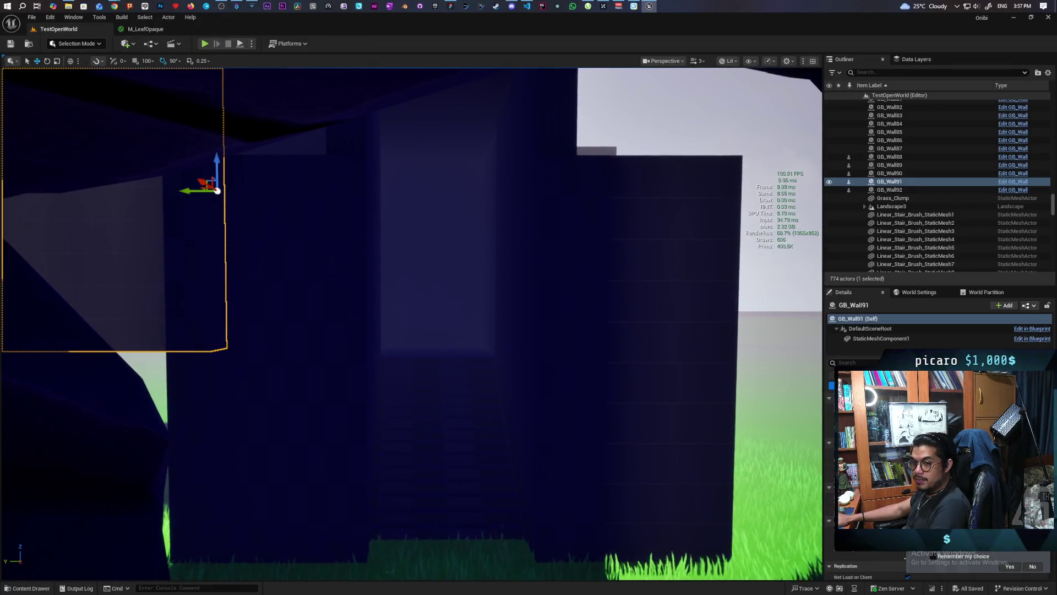
key(s)
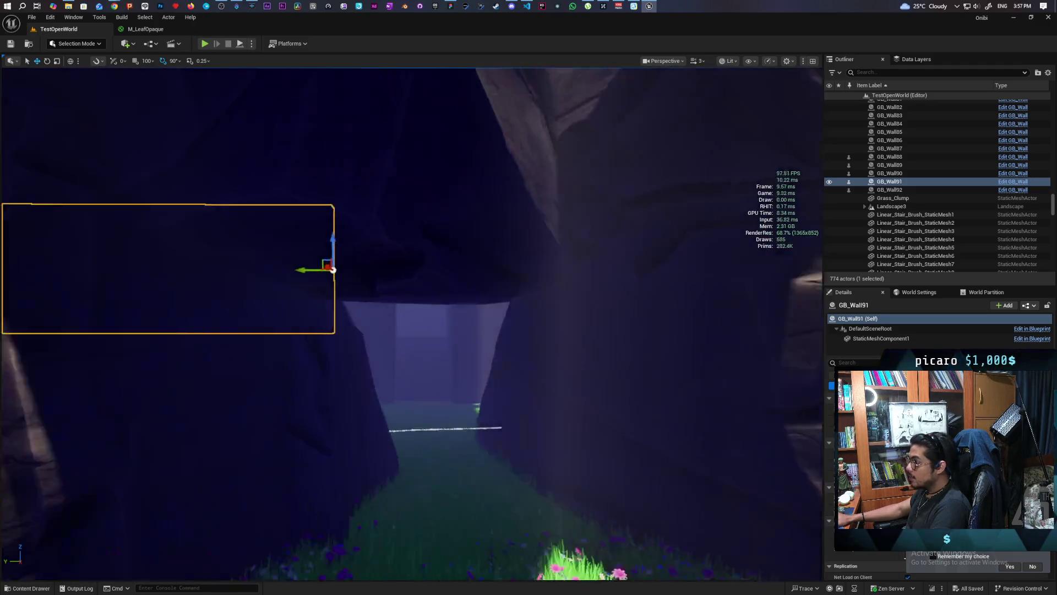
key(w)
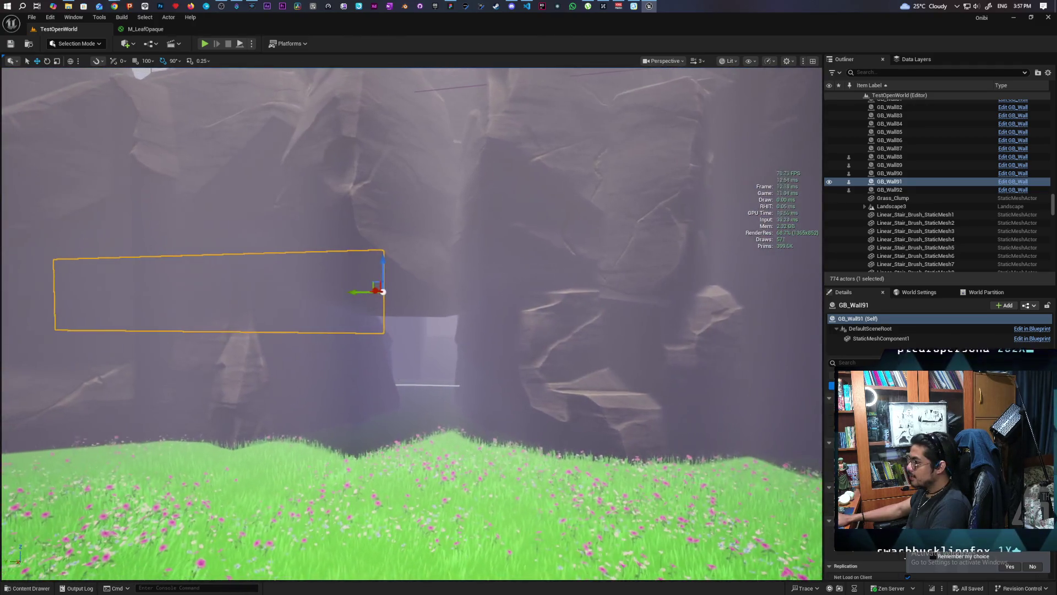
key(s)
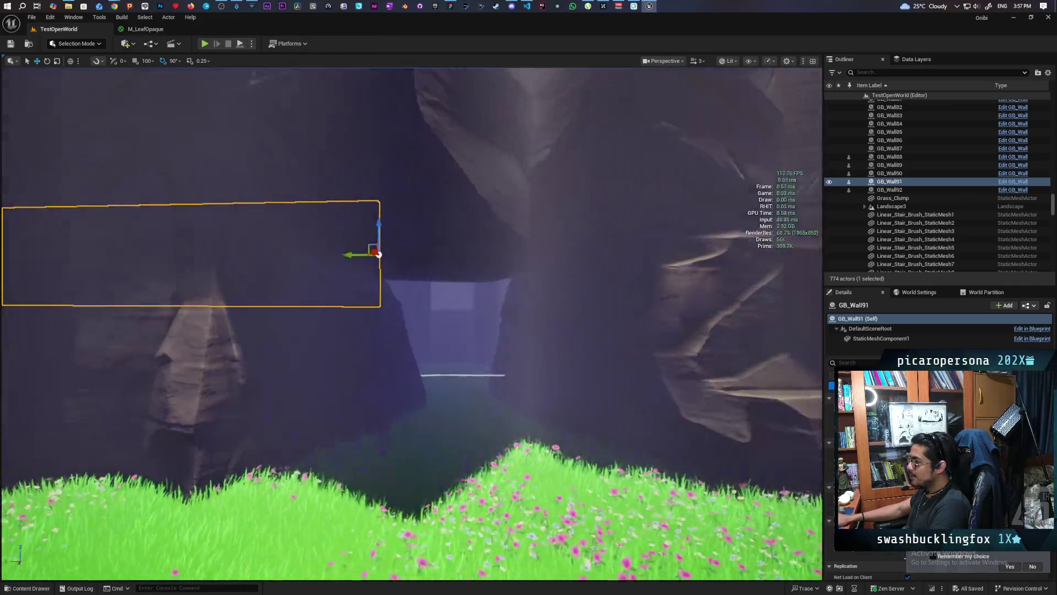
key(w)
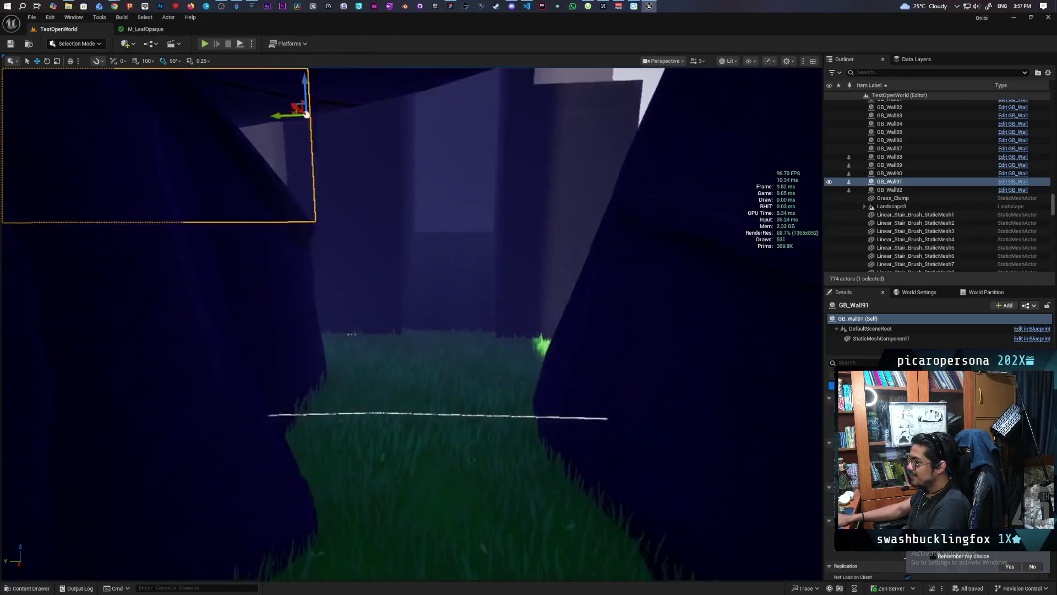
key(s)
key(e)
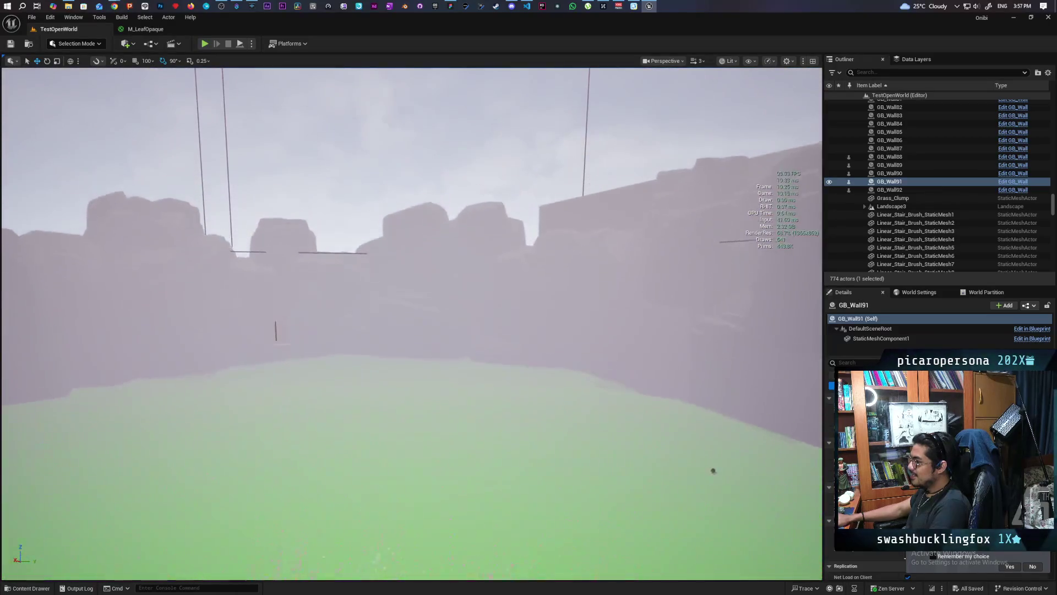
key(e)
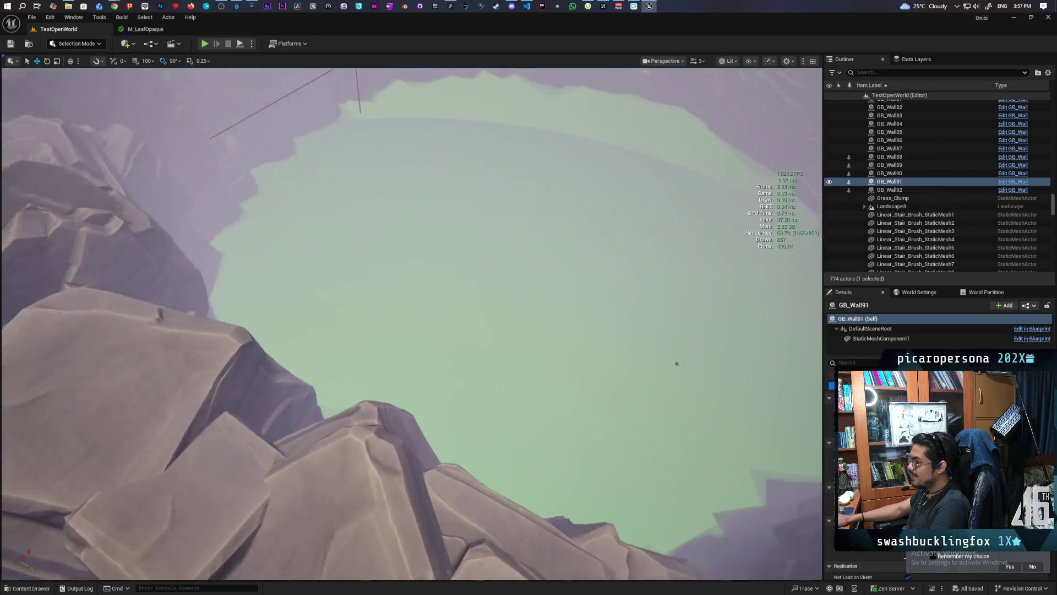
key(s)
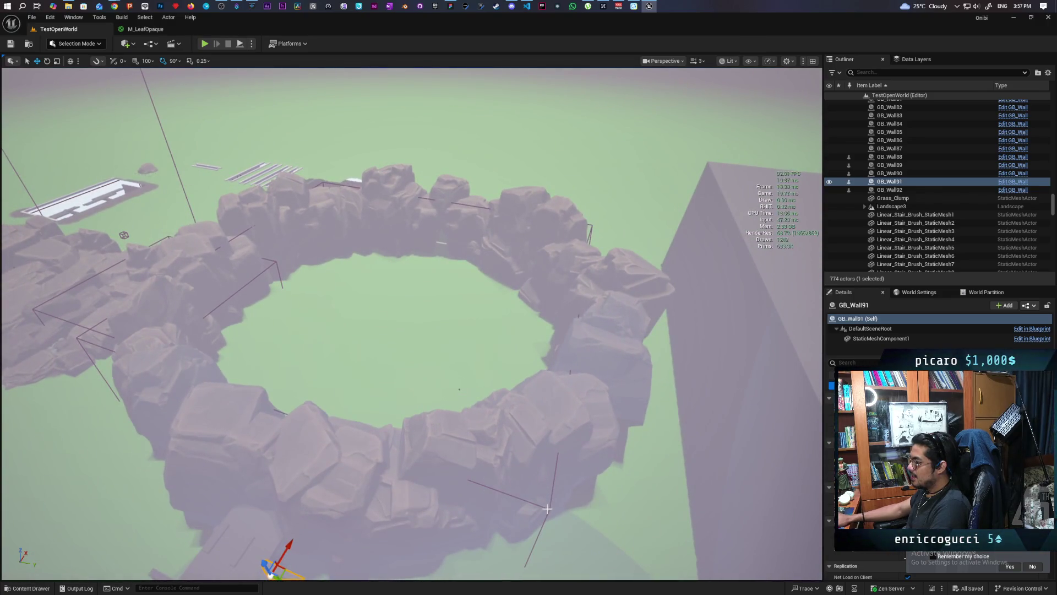
Step: Delete the PCG_Flowers2 volume from the level
click(547, 508)
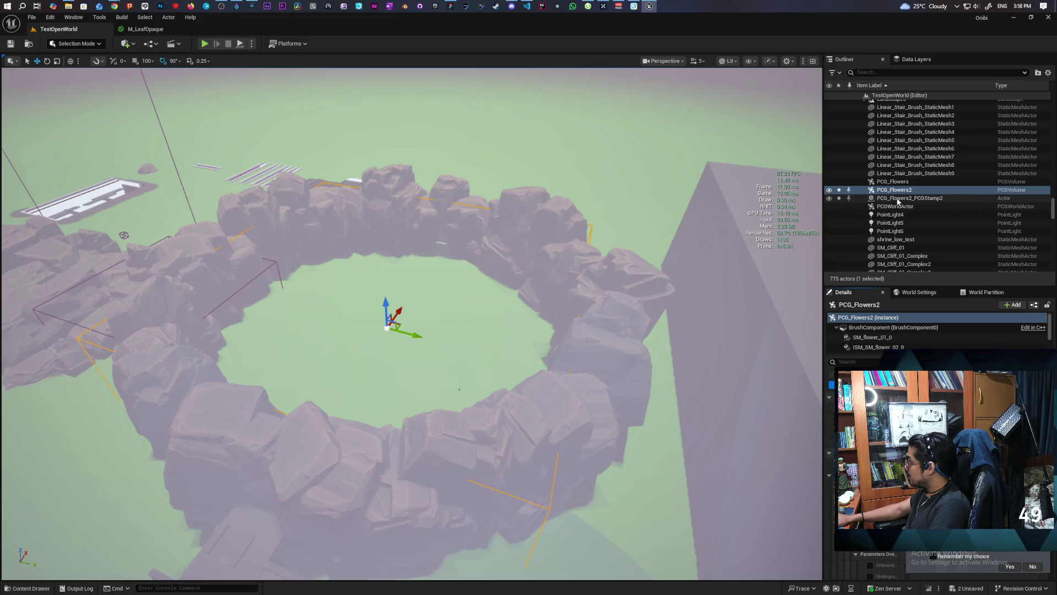
click(892, 182)
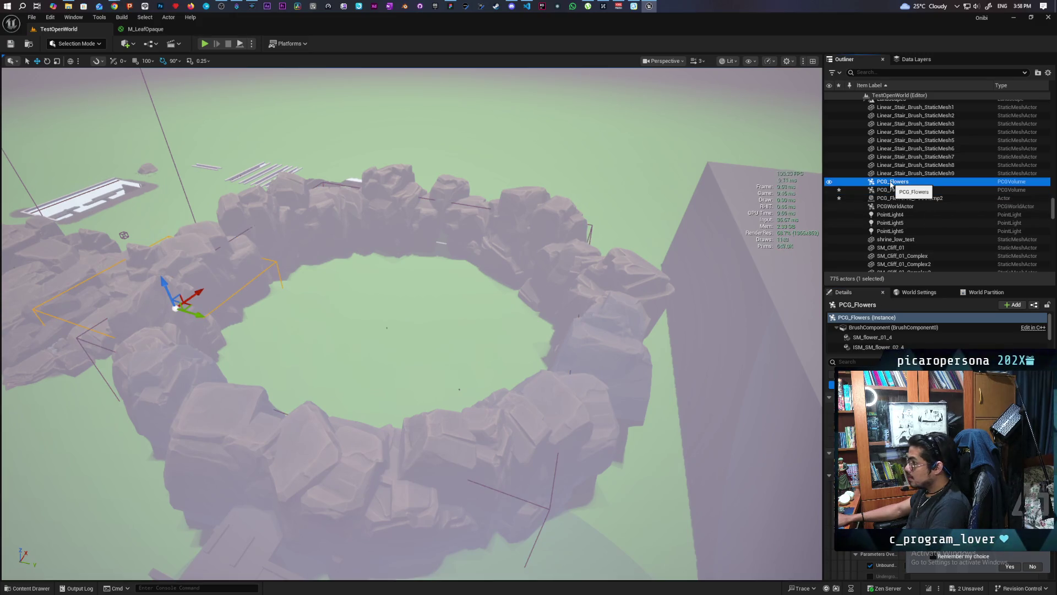
click(892, 190)
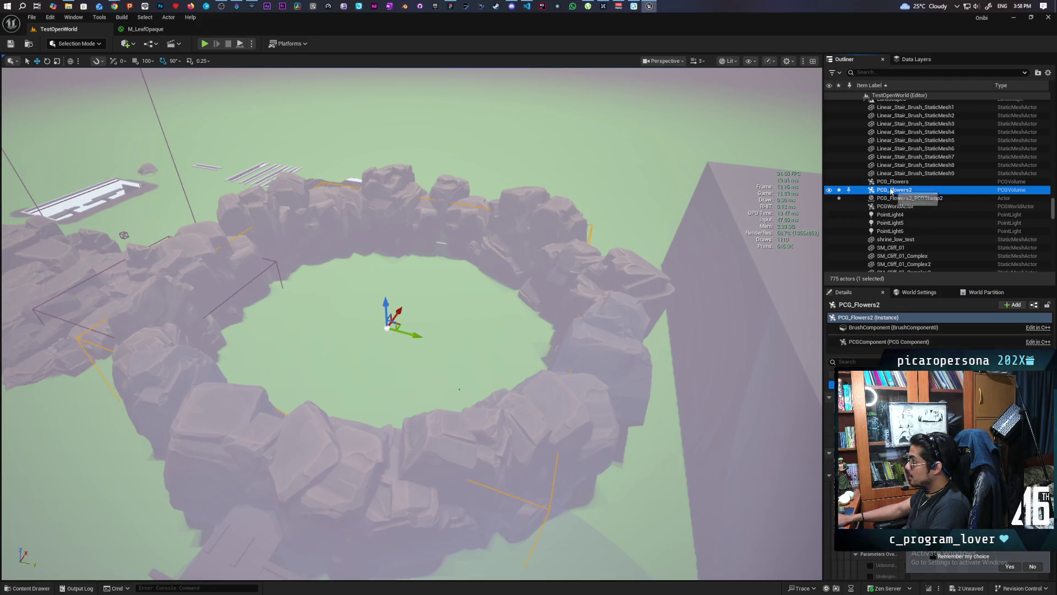
key(Delete)
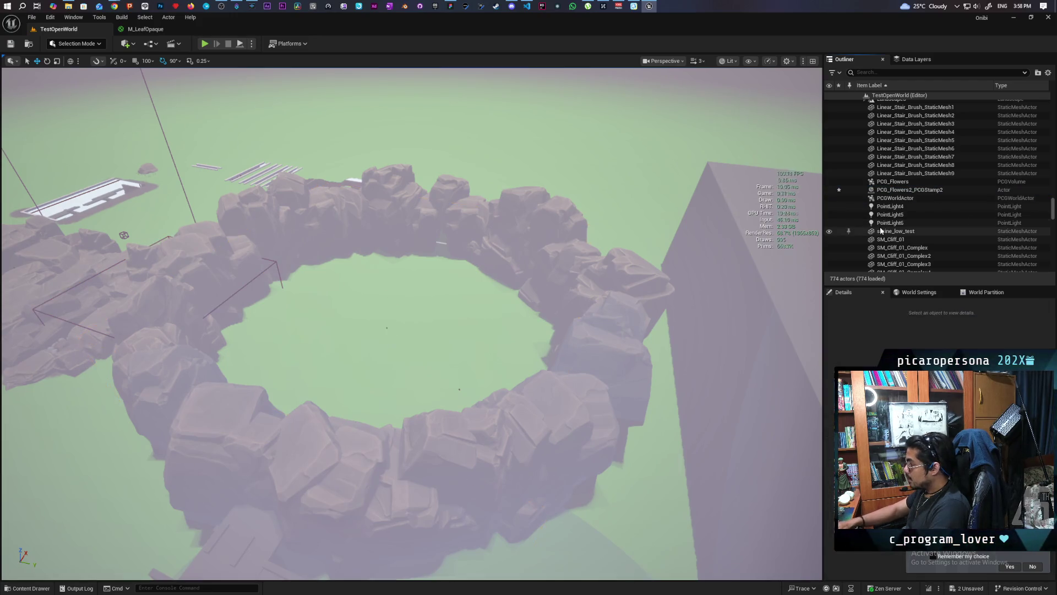
Step: Delete the PCG_Flowers volume, leaving 773 actors in the level
click(887, 182)
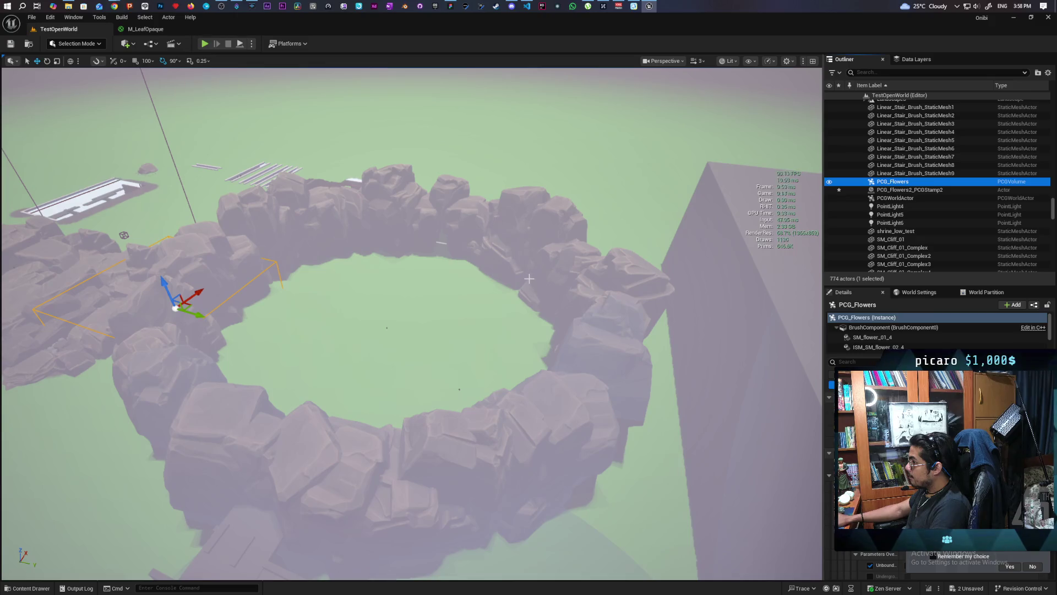
mouse_move(529, 279)
mouse_down()
mouse_move(529, 215)
mouse_move(529, 281)
mouse_move(529, 214)
mouse_move(559, 253)
mouse_move(525, 324)
mouse_up()
drag(645, 222, 646, 223)
click(897, 174)
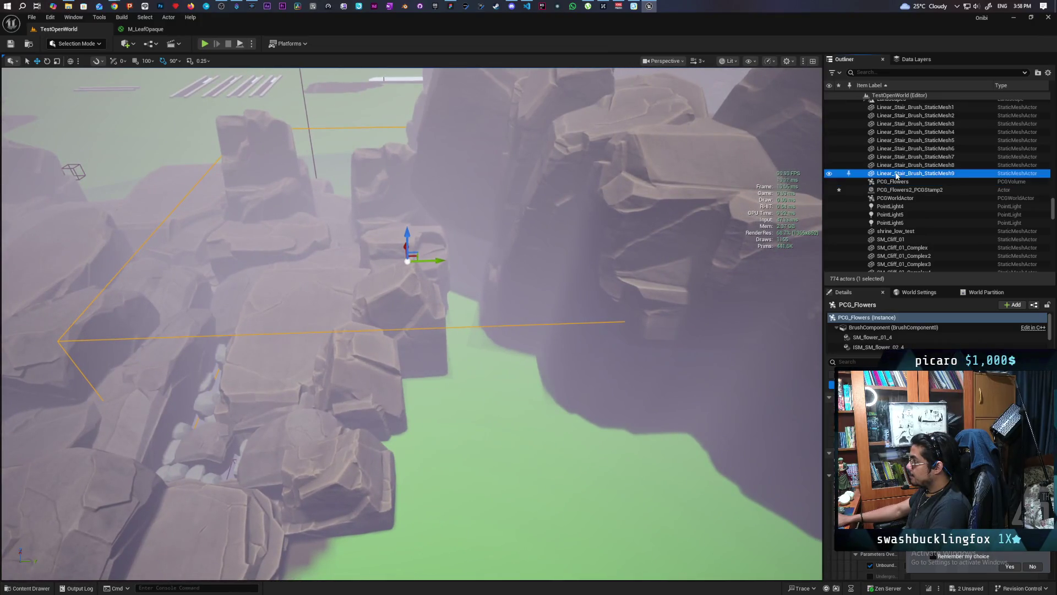
click(893, 183)
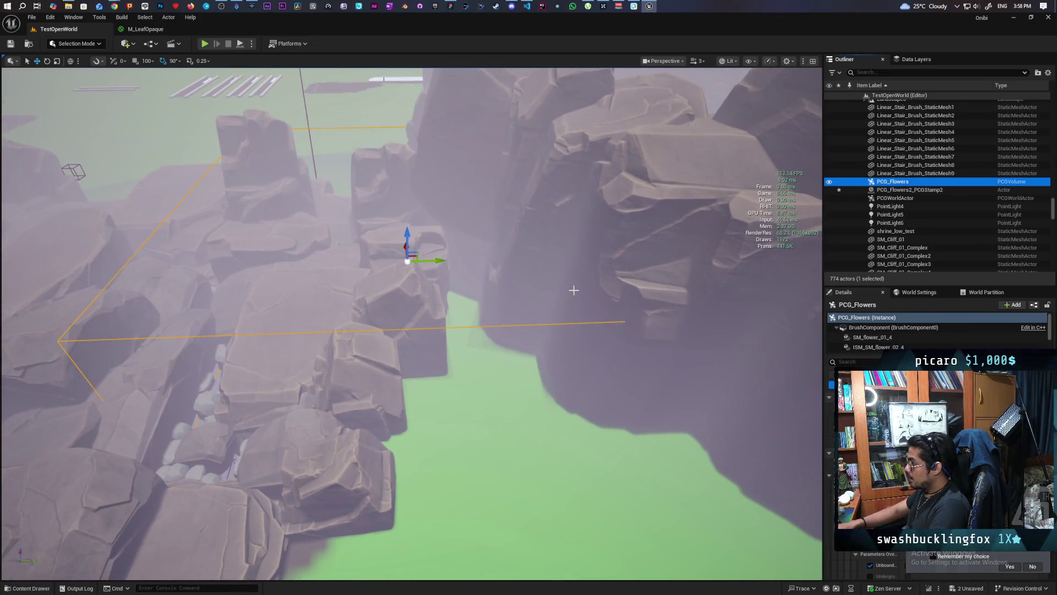
key(Delete)
drag(574, 290, 573, 290)
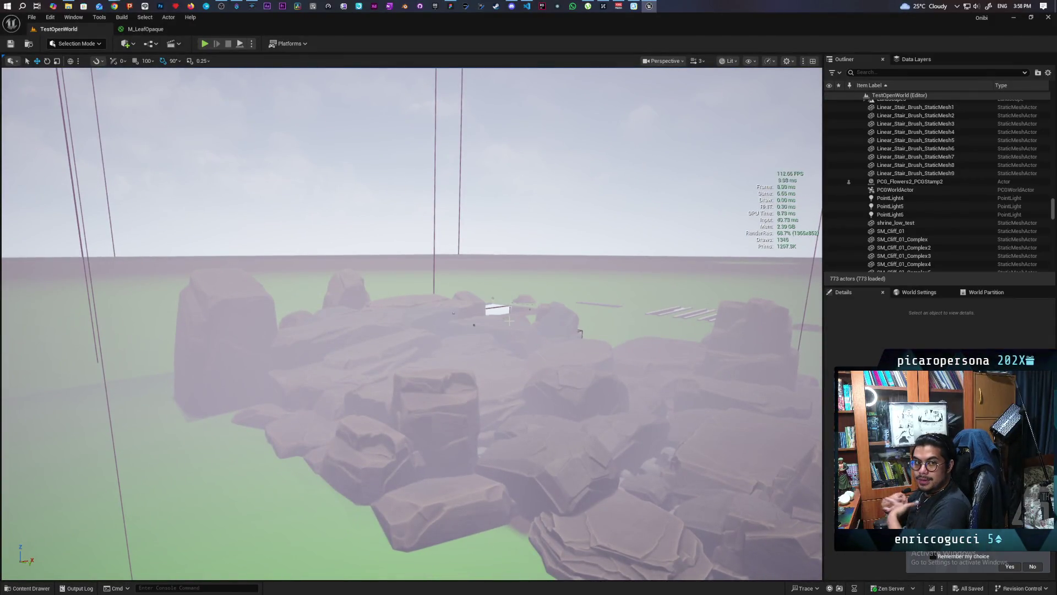
drag(574, 290, 573, 290)
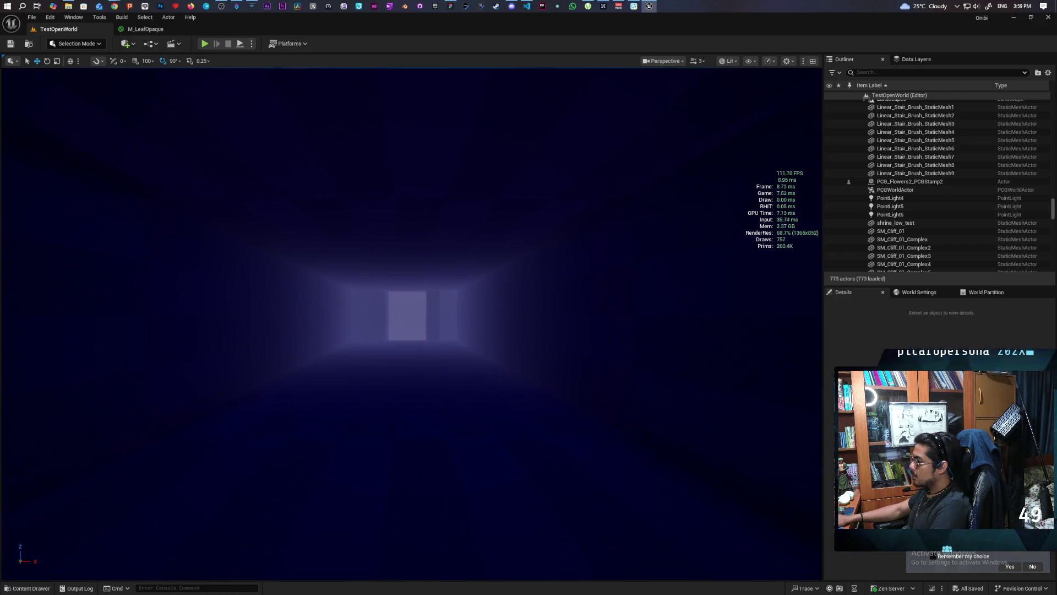
drag(574, 290, 574, 291)
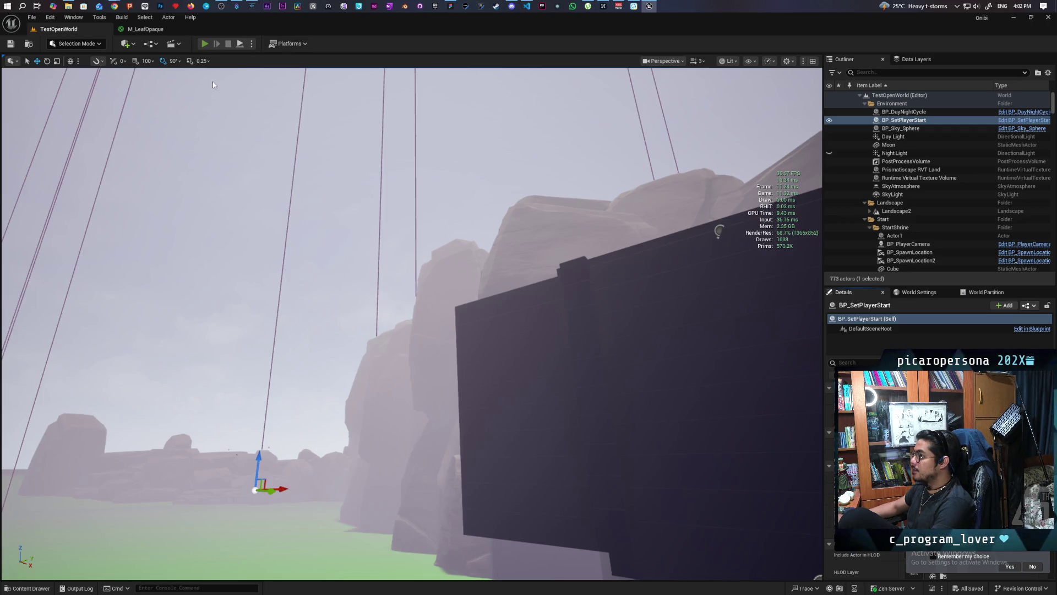
click(205, 44)
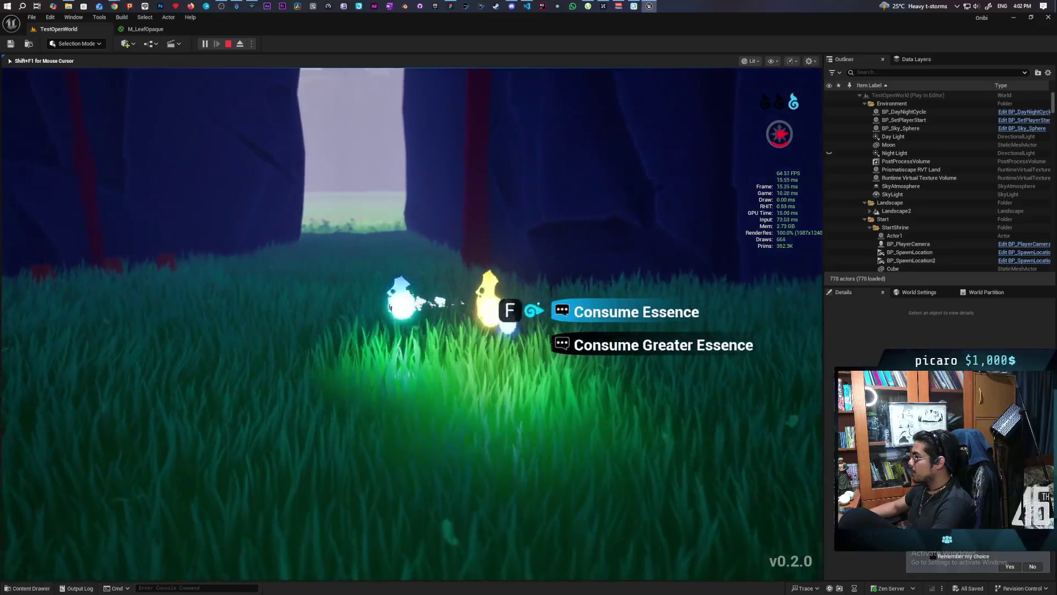
Step: In play mode, consume the nearby essences and walk the spirit into the flower field, then stop playing
key(f)
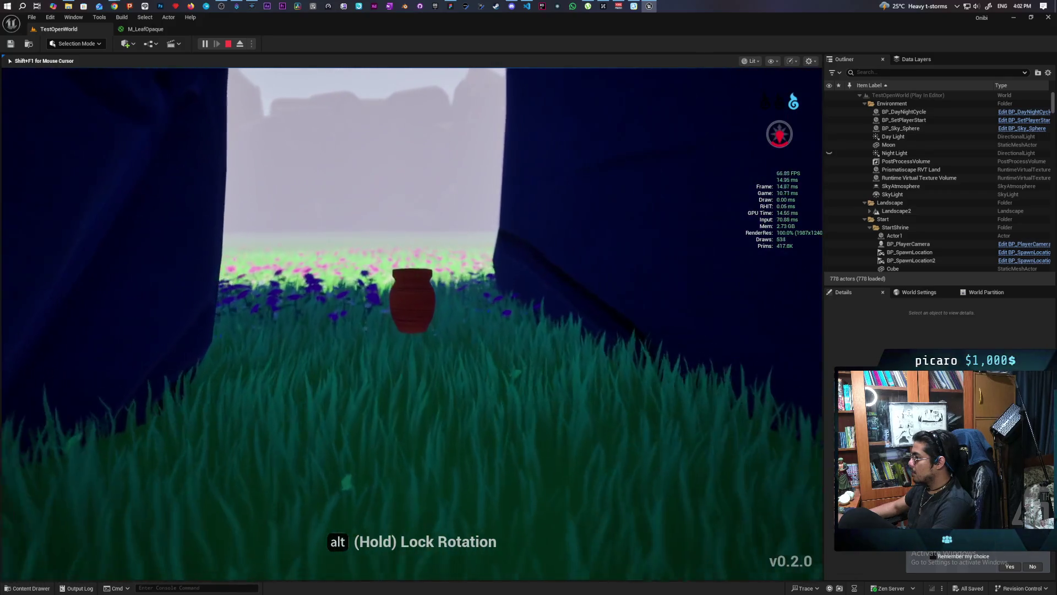
key(w)
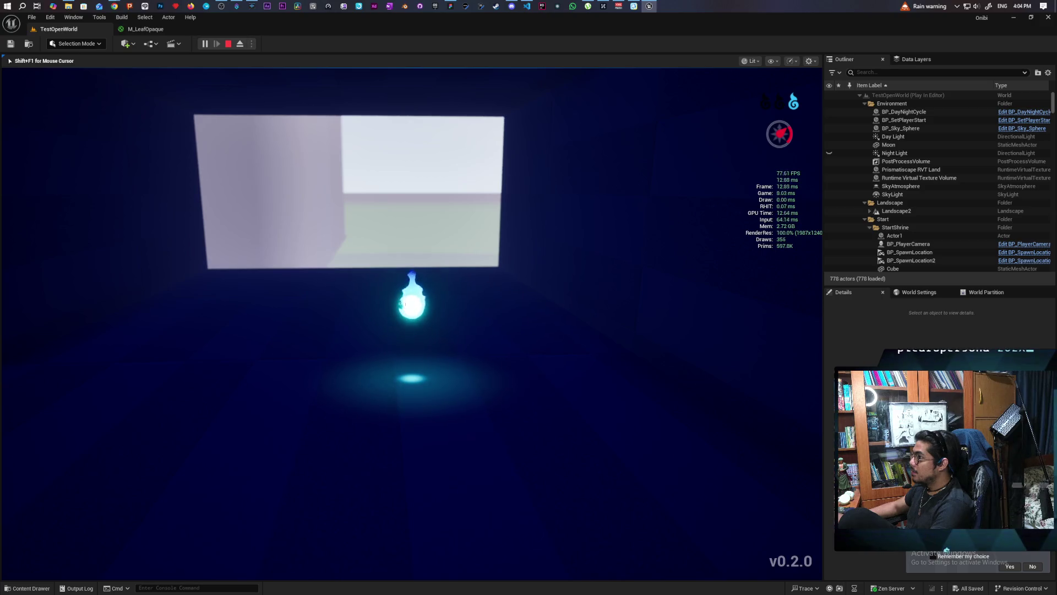
key(Escape)
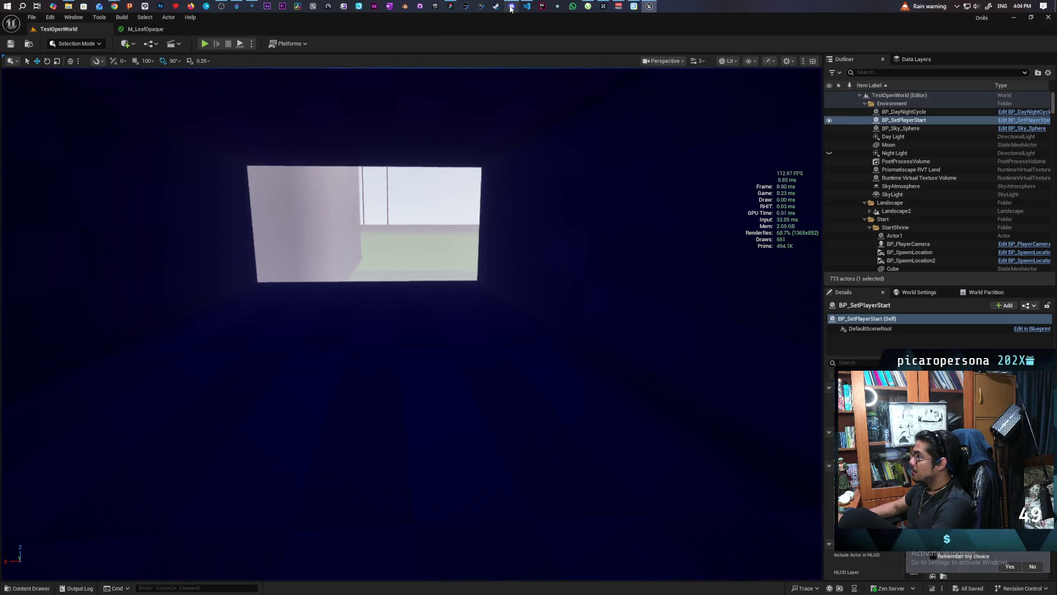
Step: Bring up Discord to see that the Lounge call's screen share has ended
click(511, 7)
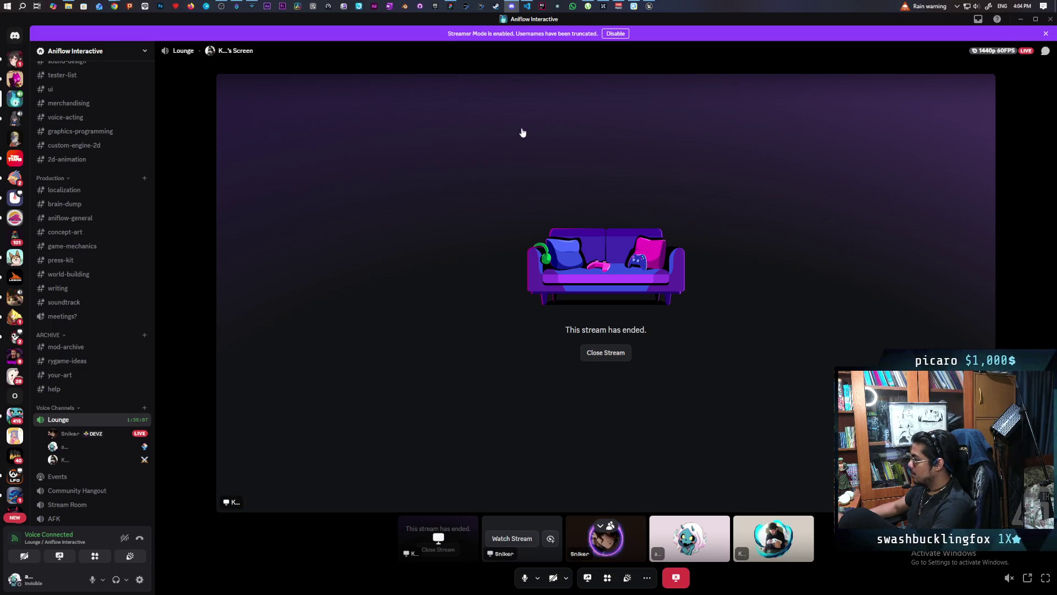
Step: Fly from the corridor through the doorway, over the flower field toward the cliffs and shrine
mouse_move(118, 4)
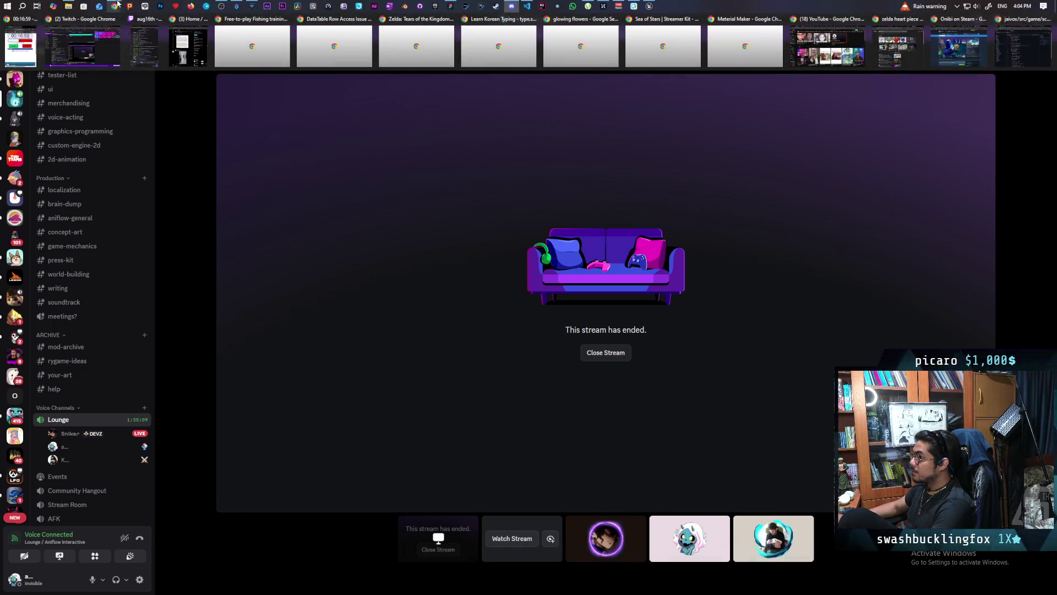
mouse_move(649, 6)
mouse_move(640, 48)
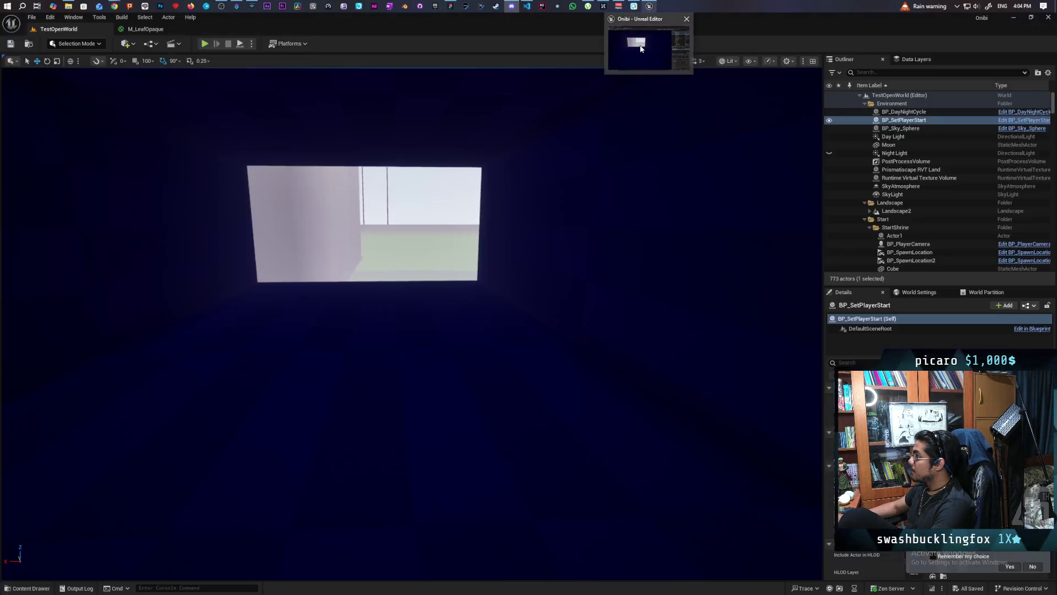
key(f)
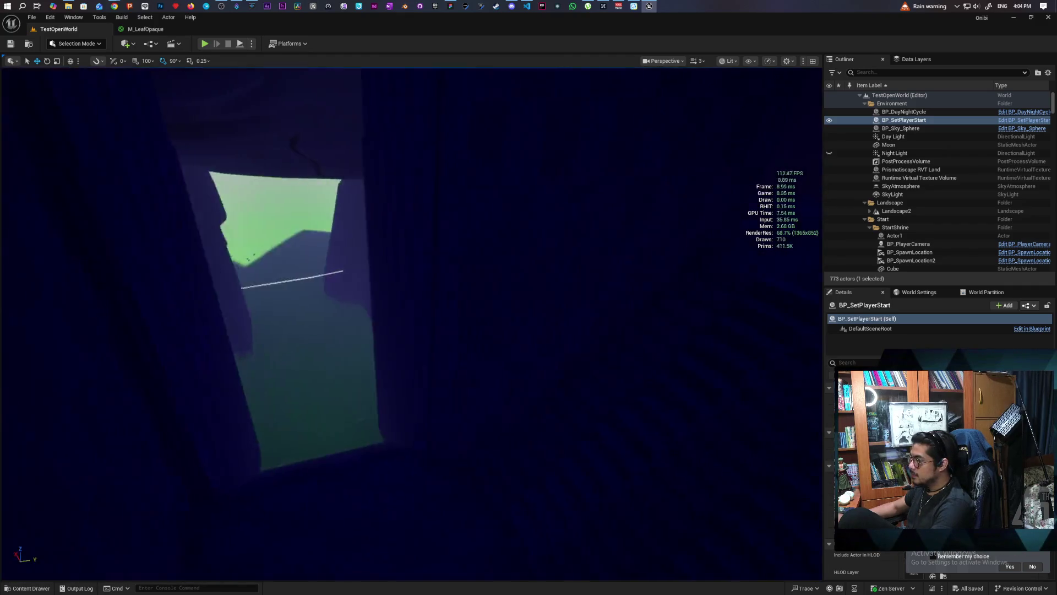
key(w)
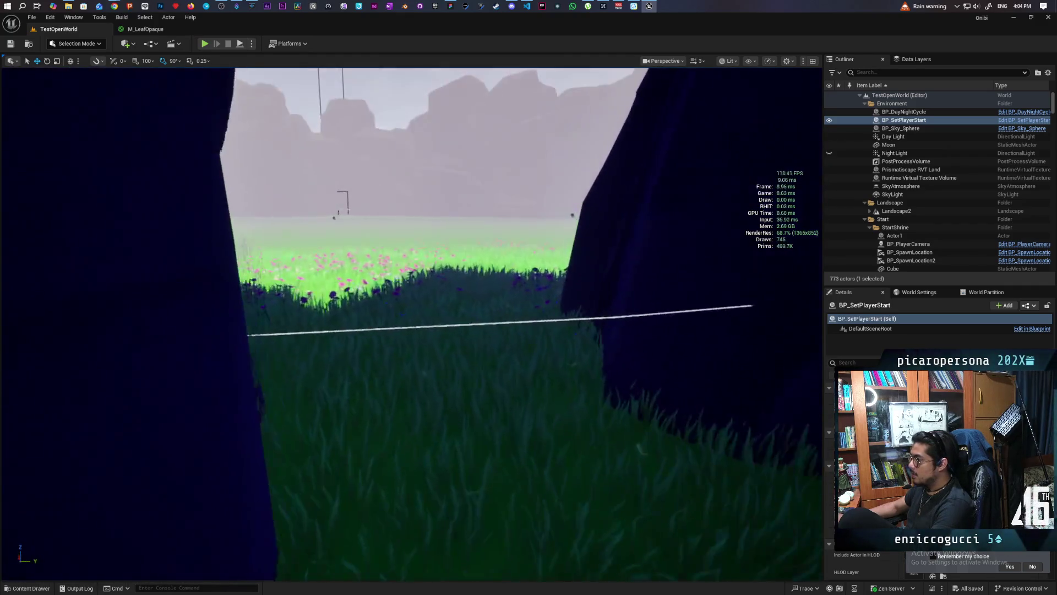
key(w)
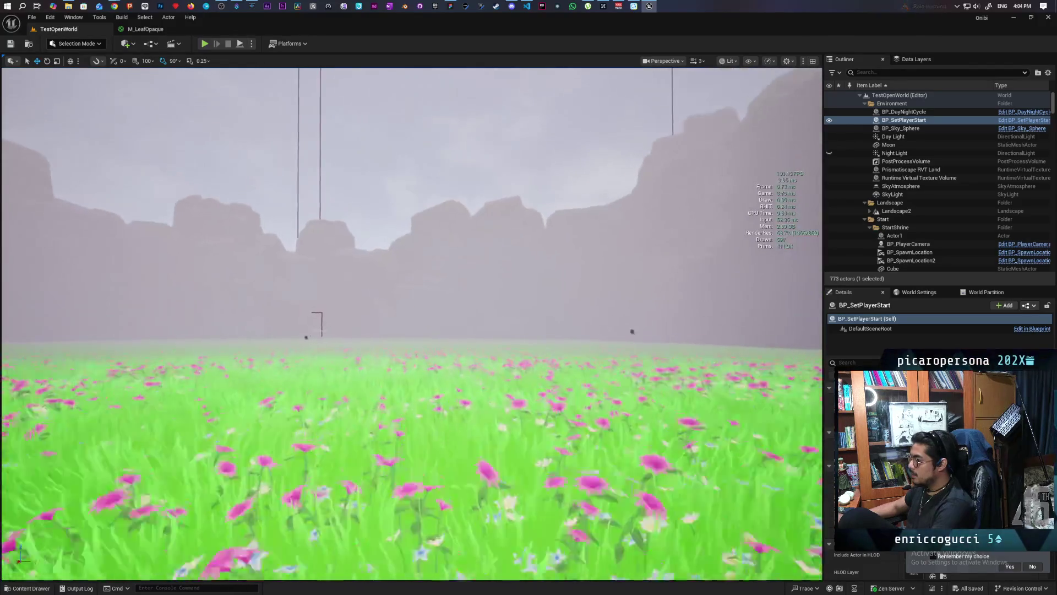
key(w)
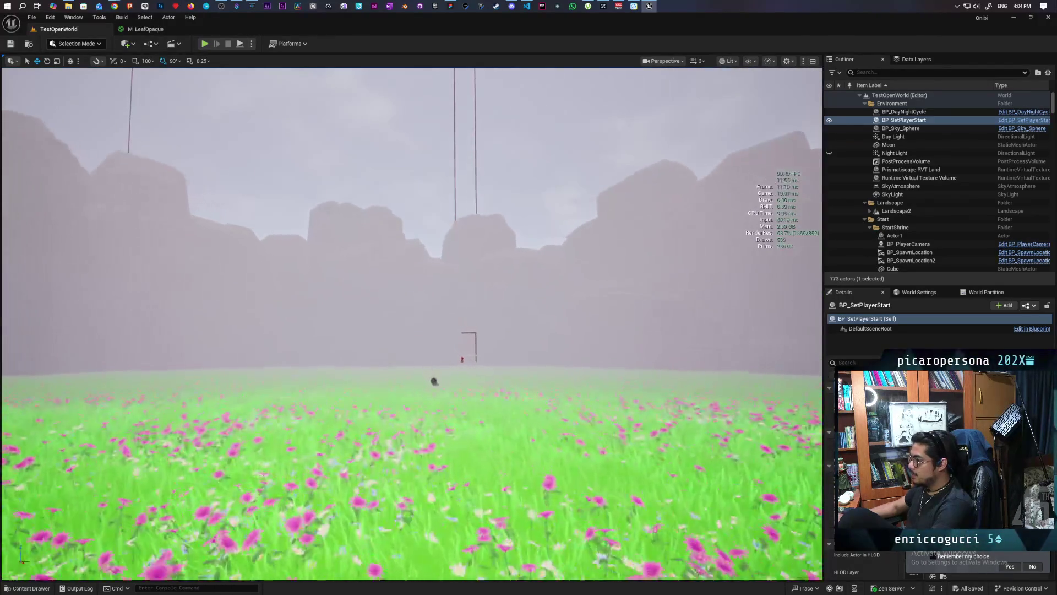
Step: Fly through the dark shrine passage to the rock wall and bright opening, then bring up Discord
key(w)
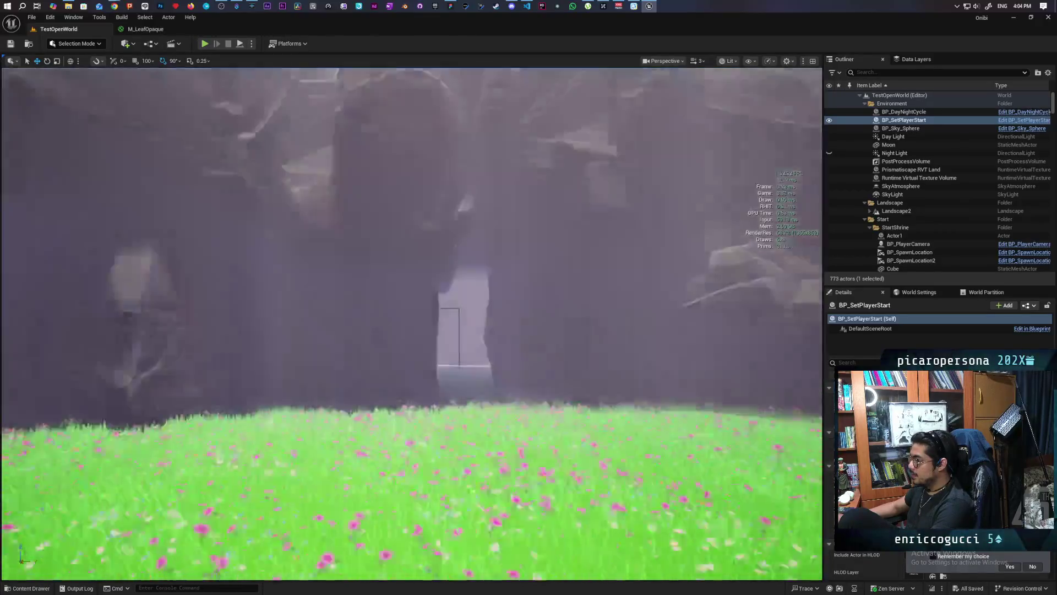
key(w)
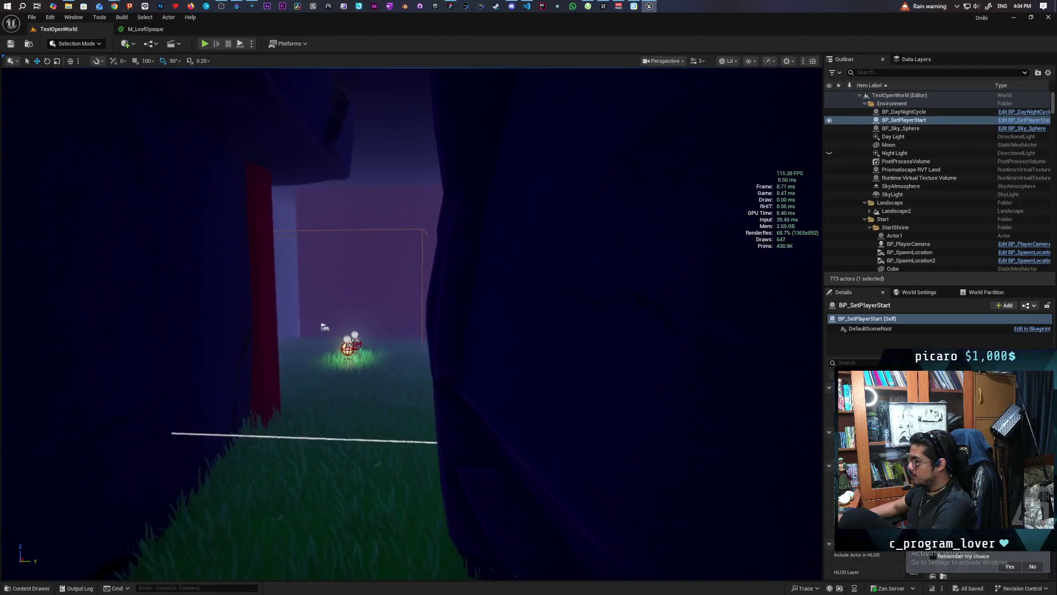
key(w)
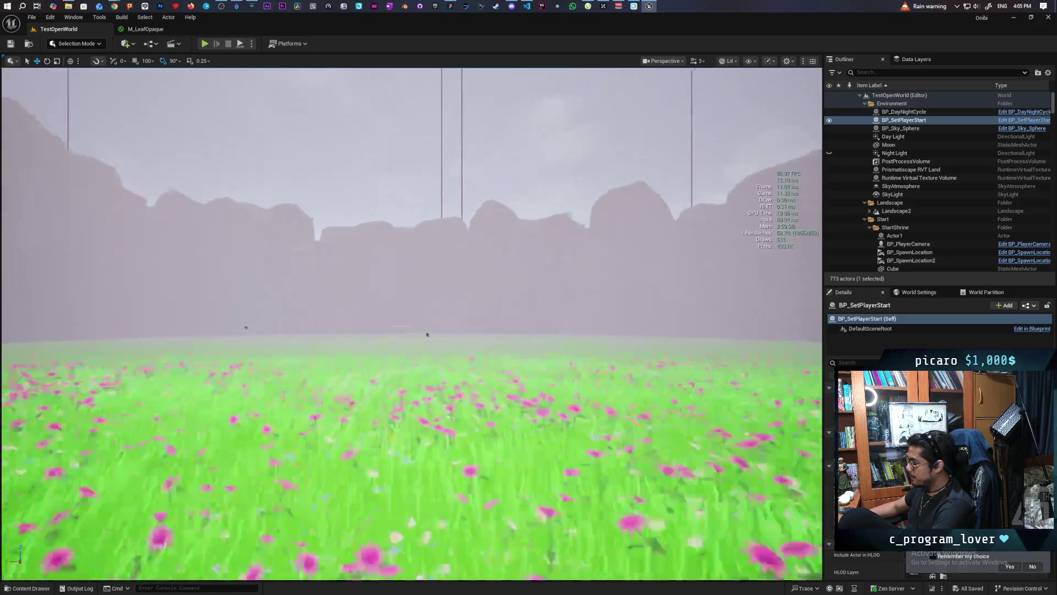
key(w)
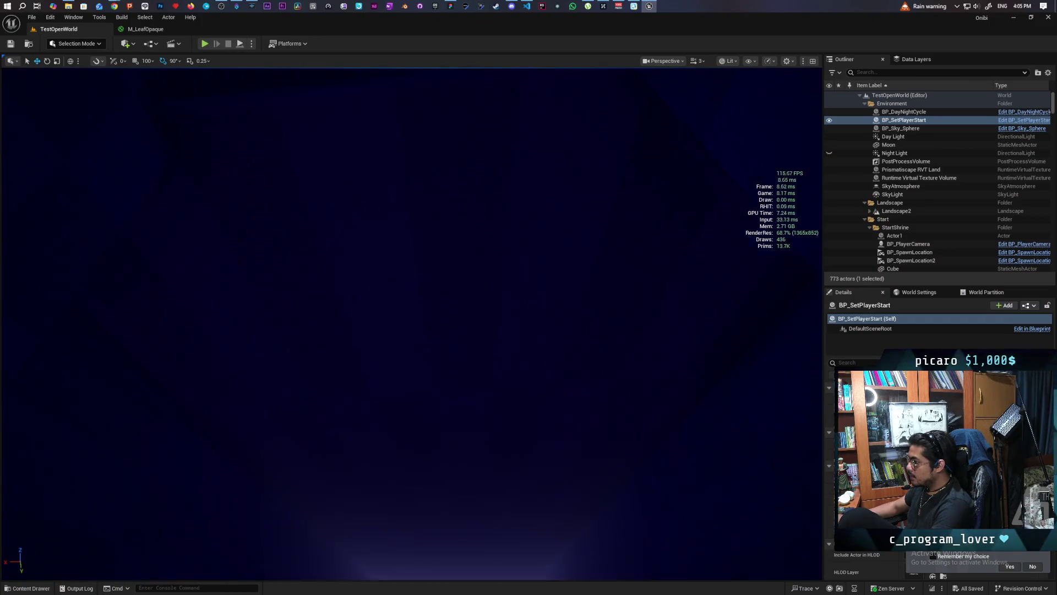
key(w)
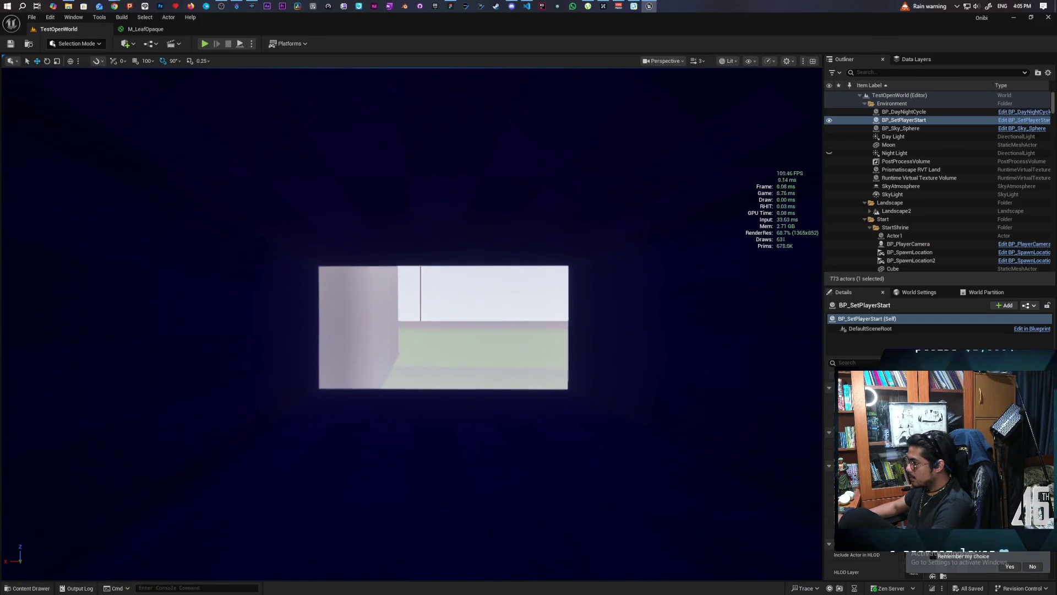
key(w)
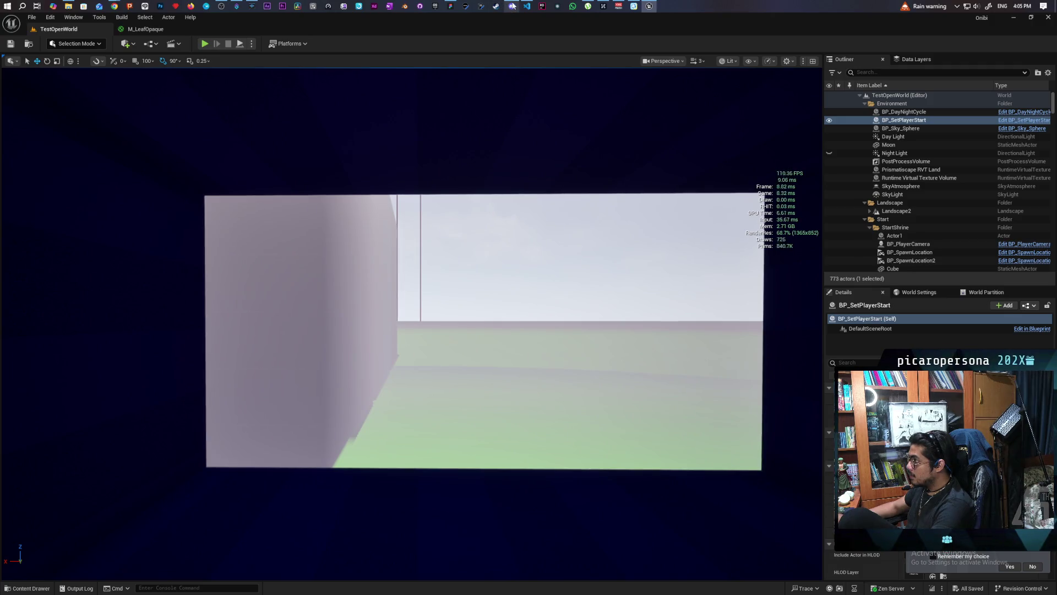
click(512, 6)
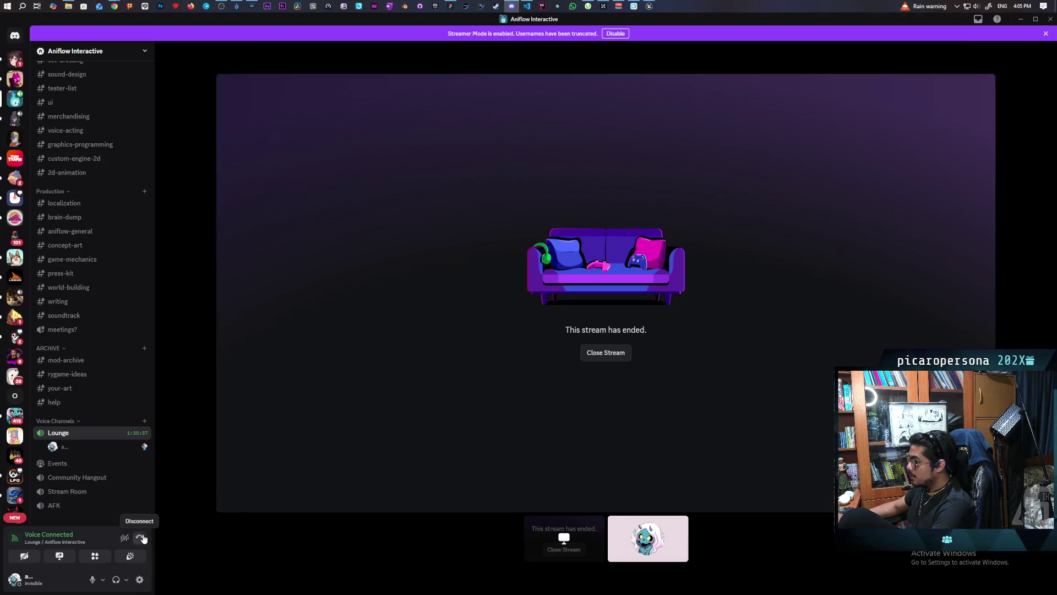
Step: Disconnect from the Lounge voice call and return to Unreal, tilting the camera toward the sky
click(143, 538)
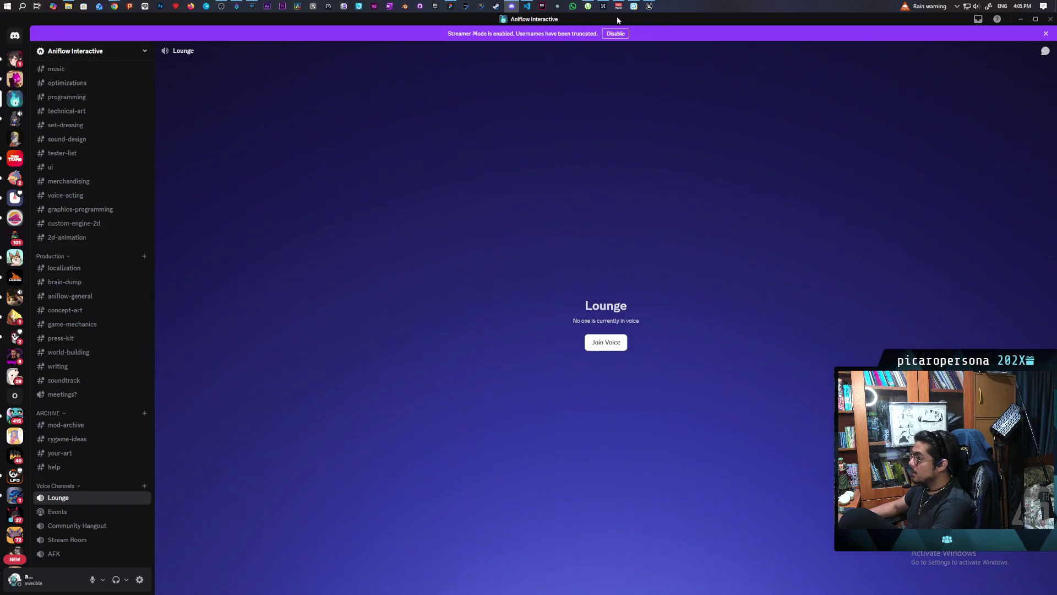
click(649, 6)
mouse_move(594, 208)
mouse_down()
mouse_move(523, 209)
mouse_move(540, 209)
mouse_move(540, 286)
mouse_move(539, 69)
mouse_up()
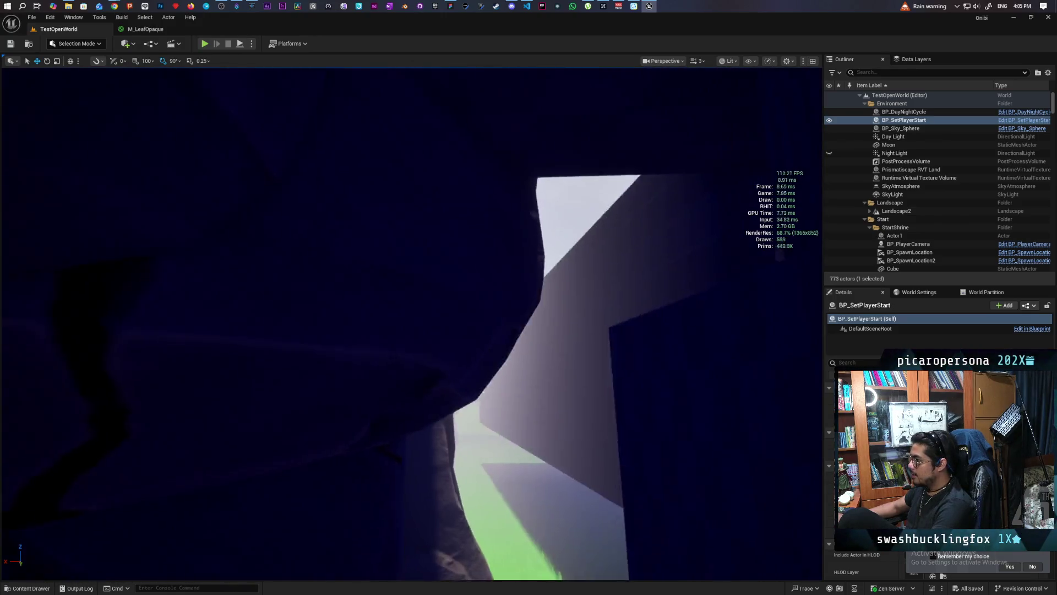
Step: Fly through the dark cliffs toward the grass ledge, then bring Discord to the front
mouse_move(539, 69)
mouse_down()
mouse_move(710, 69)
mouse_move(667, 6)
mouse_up()
click(517, 5)
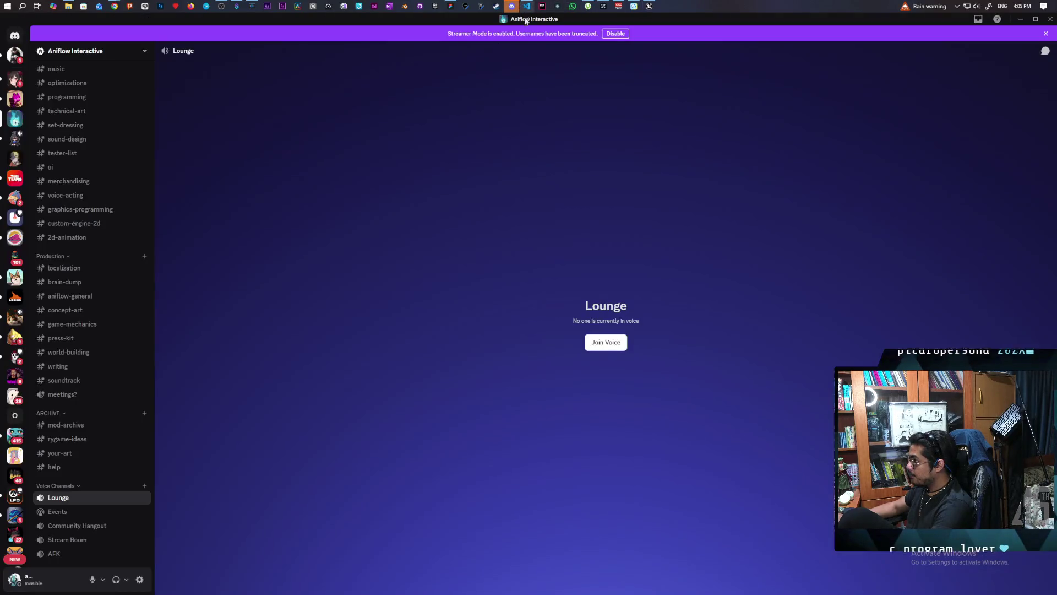
Step: Open the teammate's DMs showing the Animation Blueprint Linking link, then go back to Unreal
key(alt+Left)
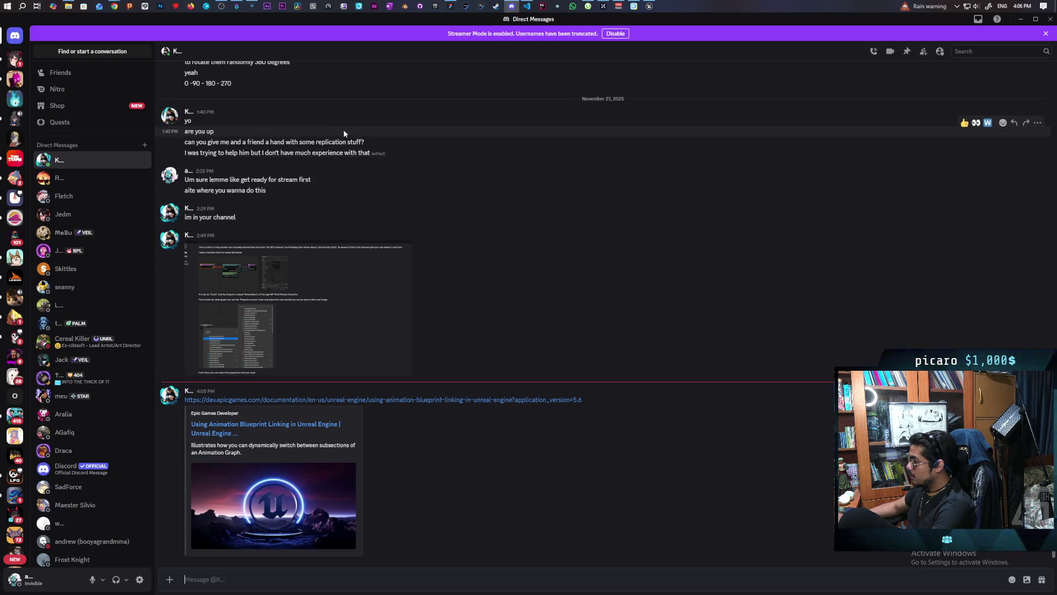
mouse_move(119, 7)
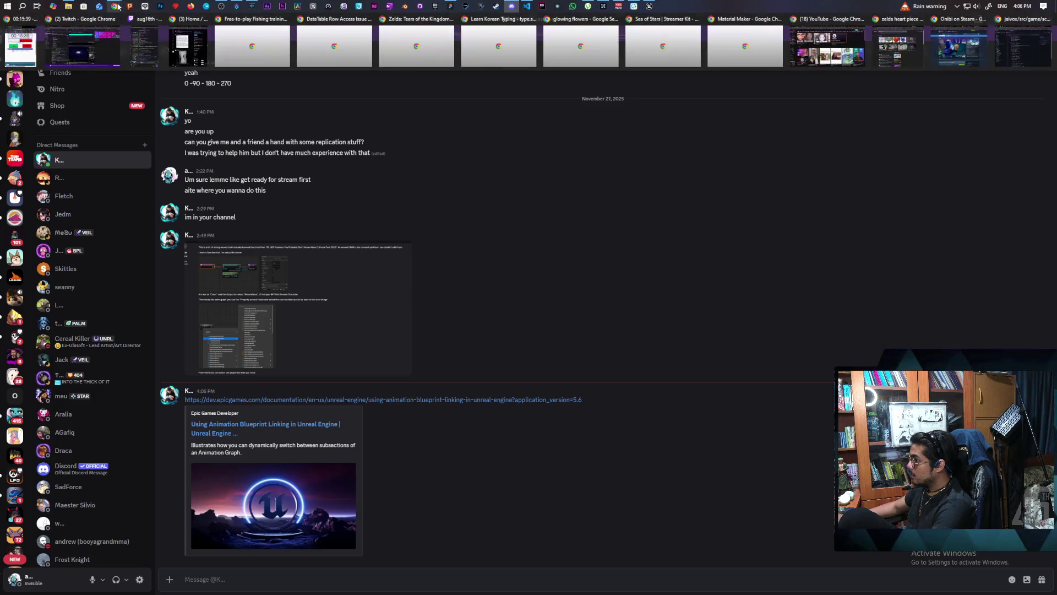
click(649, 5)
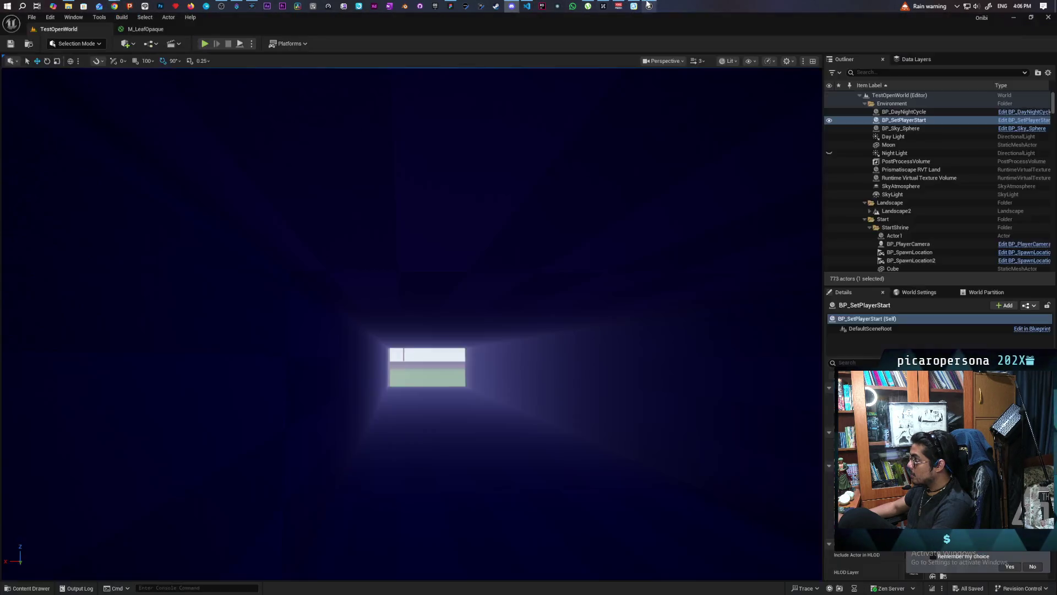
Step: Fly the camera toward the glowing box and select the low beam wall GB_Wall87
mouse_move(517, 185)
mouse_down()
mouse_move(506, 135)
mouse_move(478, 94)
mouse_up()
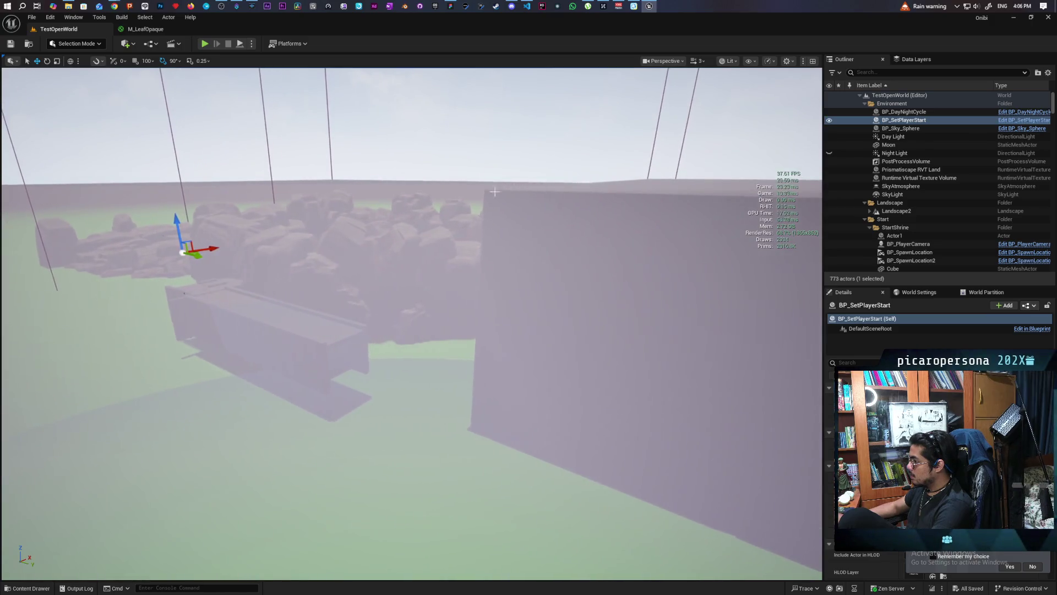
click(338, 371)
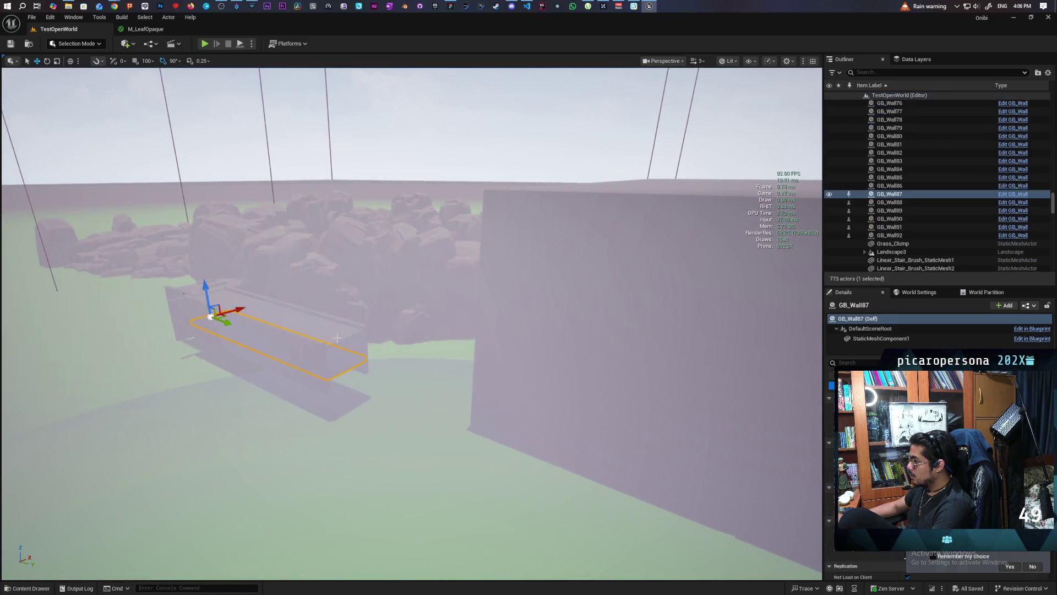
Step: Add GB_Wall89, GB_Wall90 and GB_Wall91 to the selection and nudge all four walls right
ctrl+click(313, 350)
ctrl+click(354, 378)
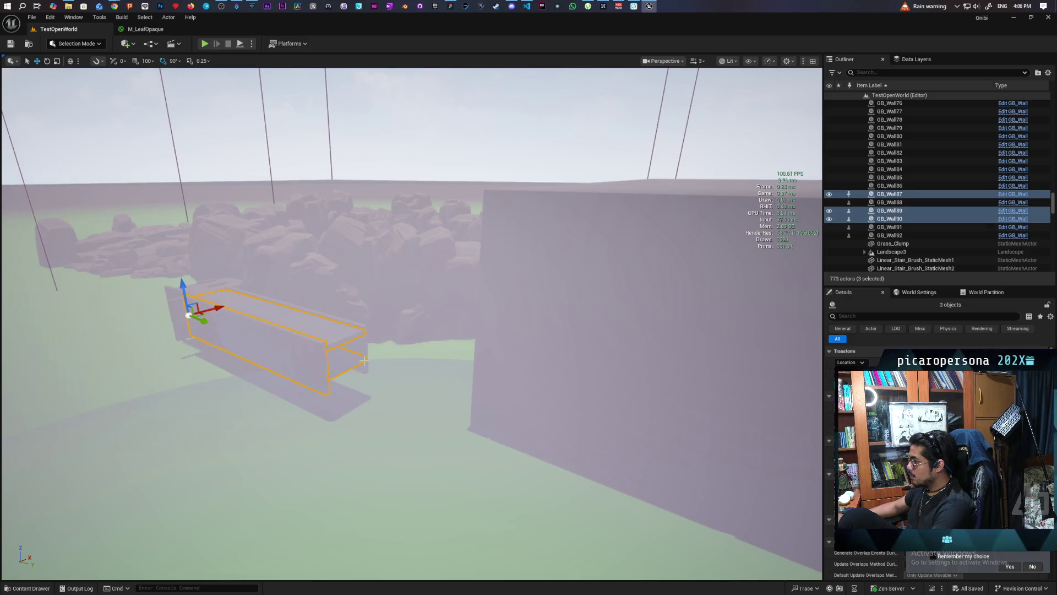
ctrl+click(365, 361)
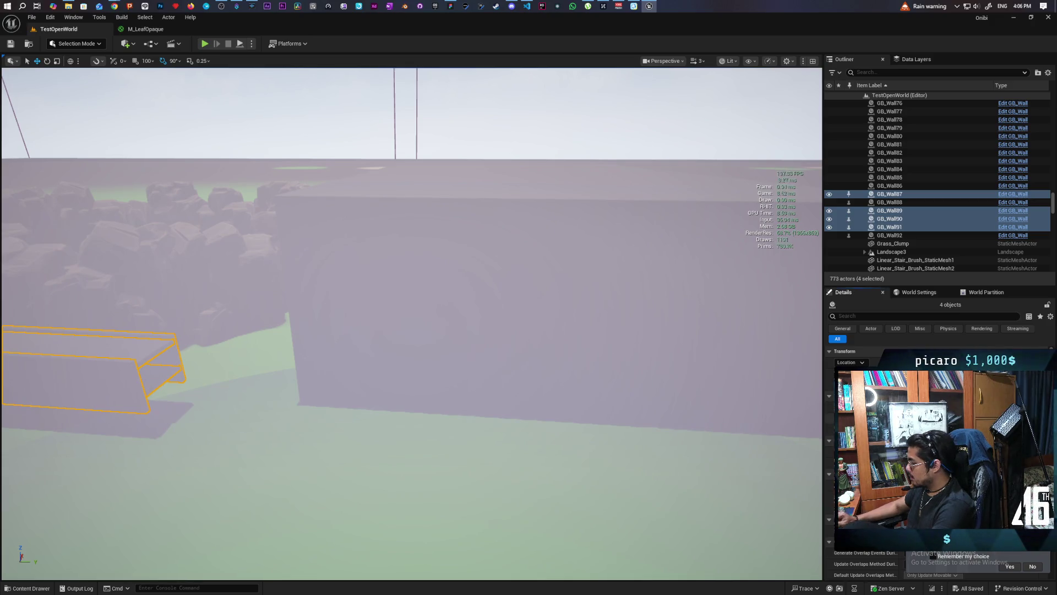
key(ctrl+z)
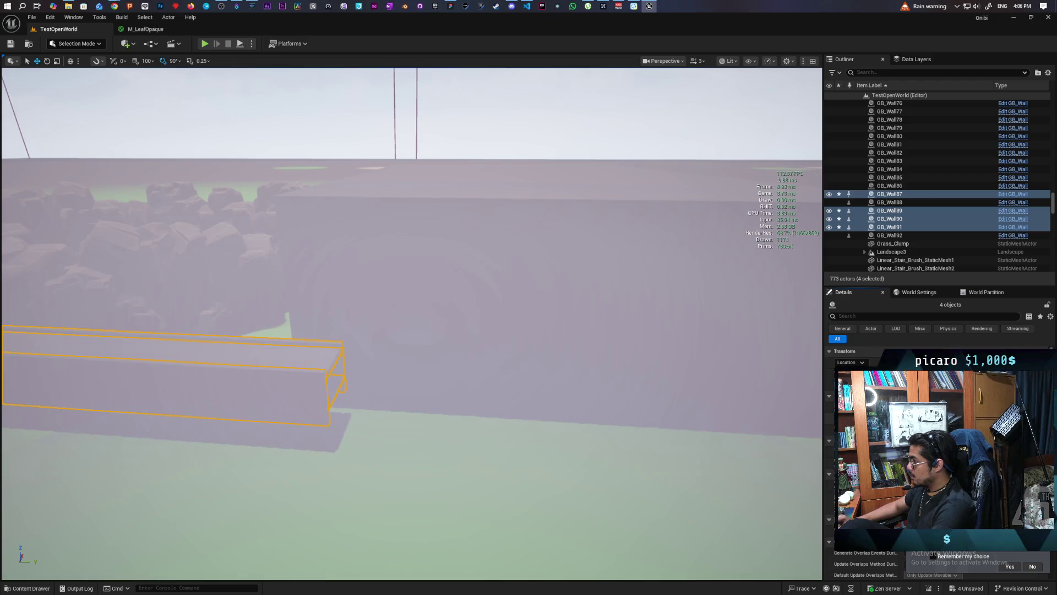
key(ctrl+z)
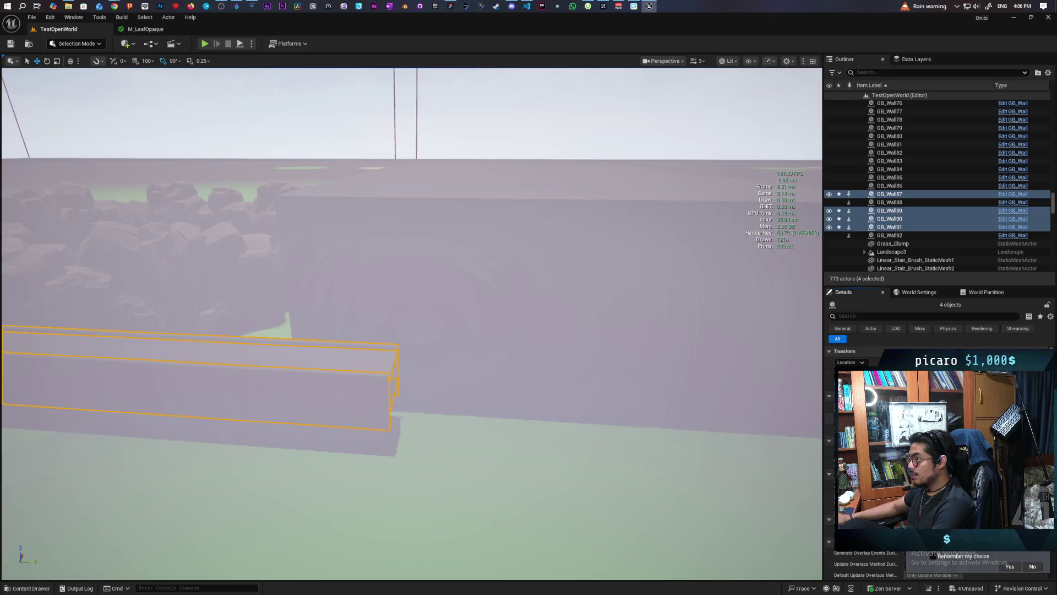
click(449, 6)
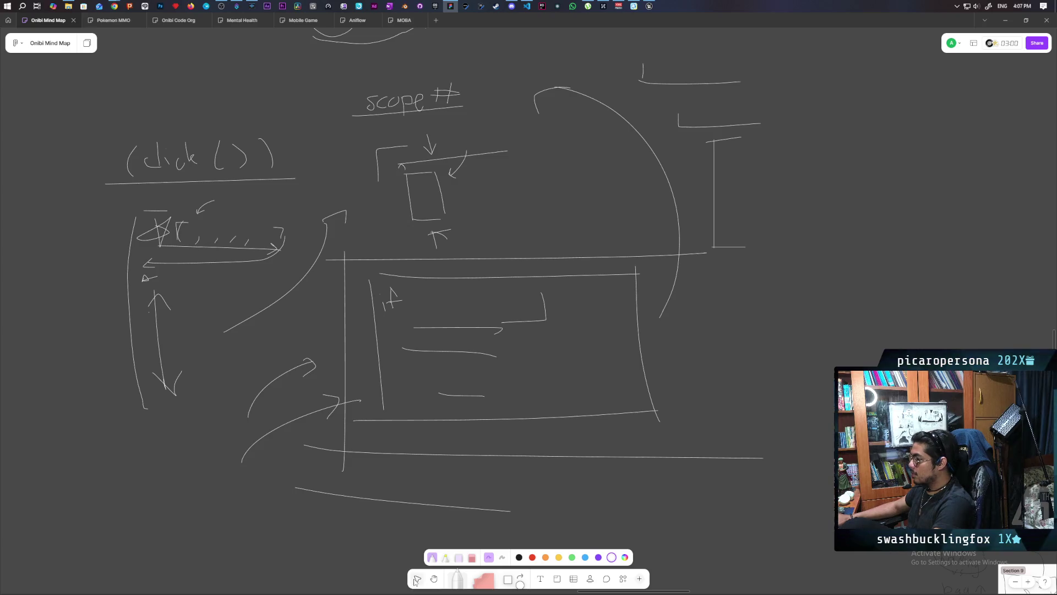
Step: Switch to select mode, pan and zoom over the blue level-layout frame's platforming area, then return to Unreal
click(416, 580)
scroll(600, 402, down, 10)
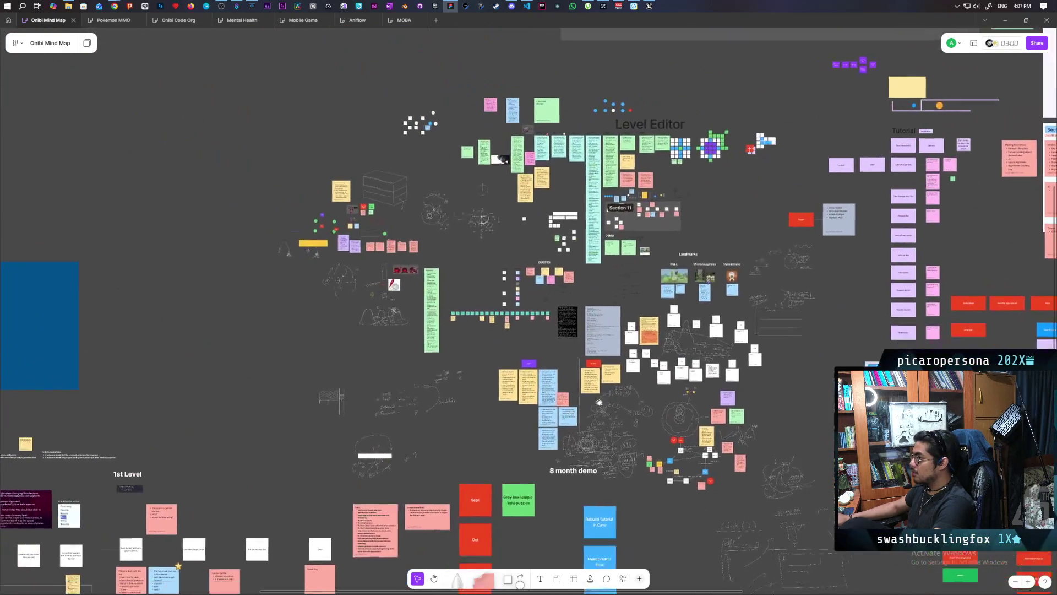
drag(599, 402, 936, 287)
scroll(582, 323, up, 10)
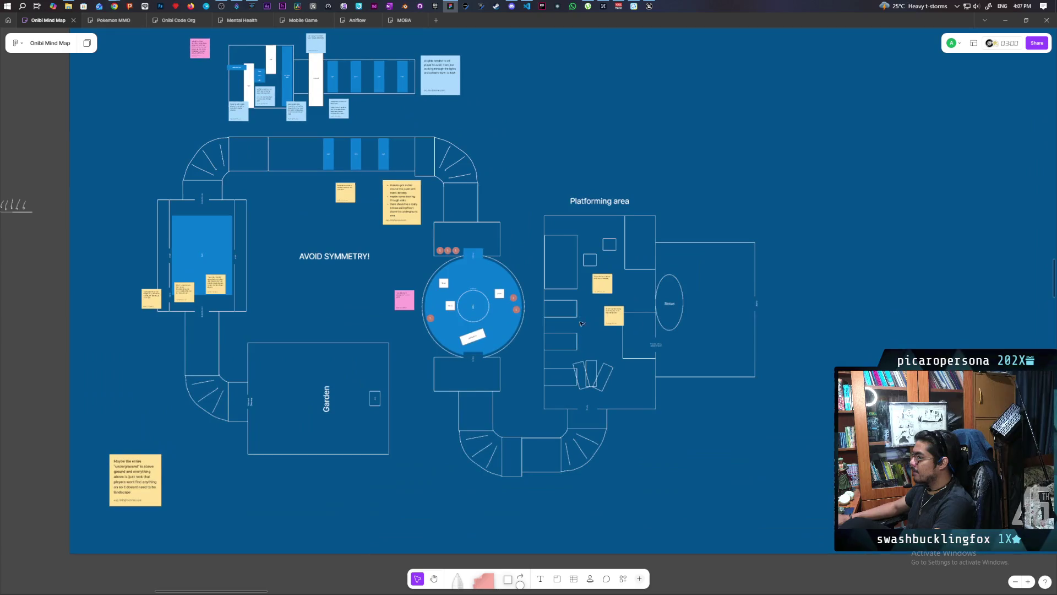
mouse_move(648, 5)
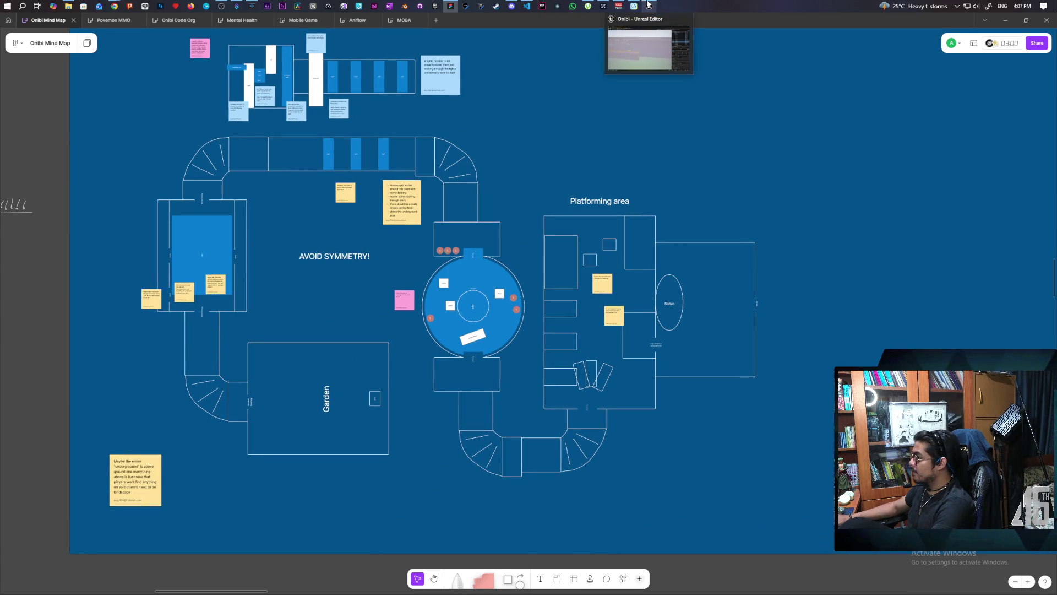
scroll(613, 412, up, 8)
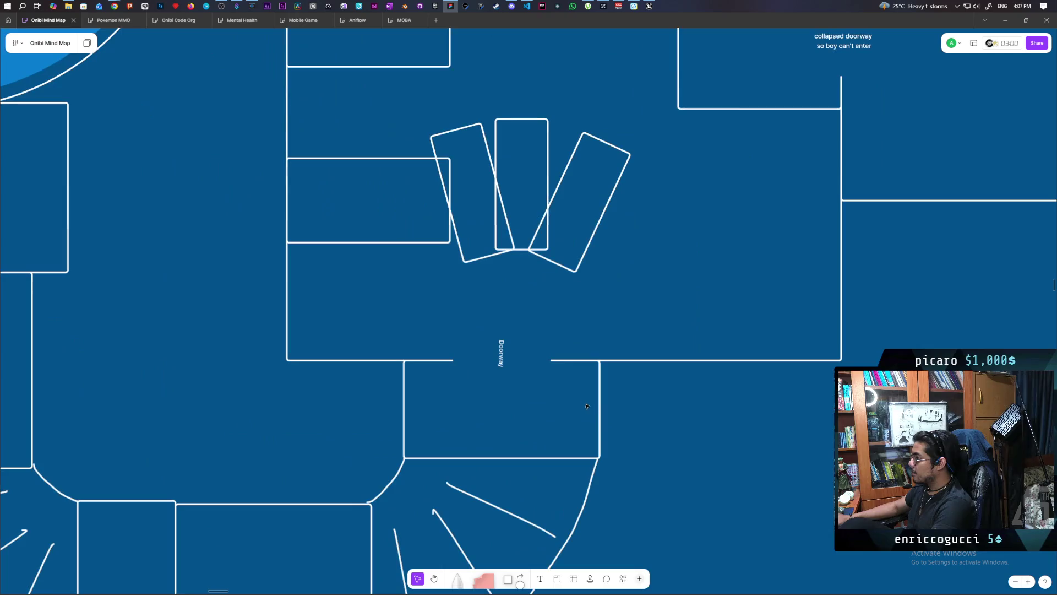
scroll(578, 372, down, 3)
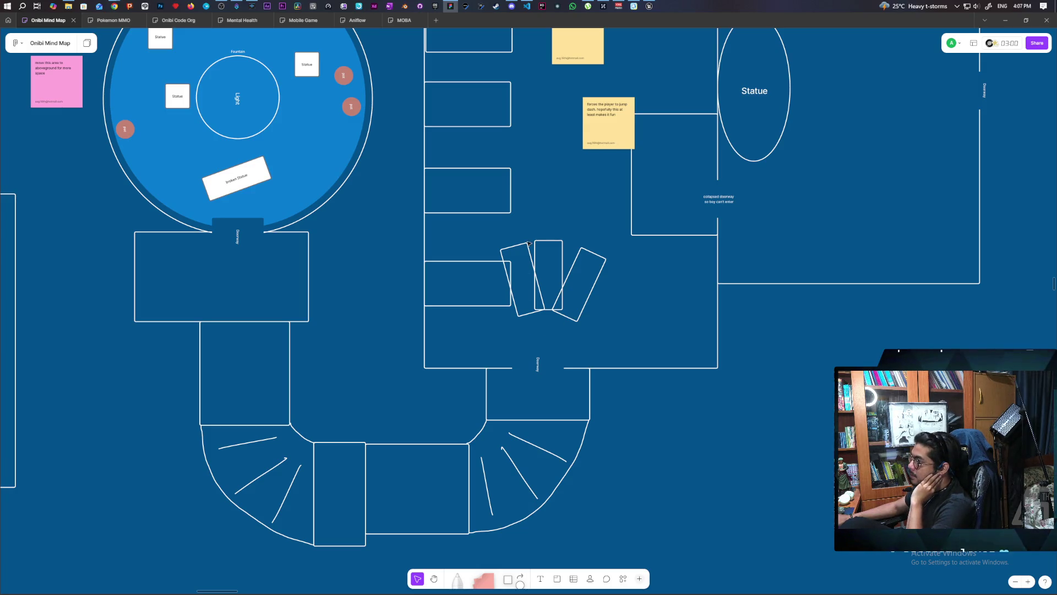
scroll(576, 262, up, 3)
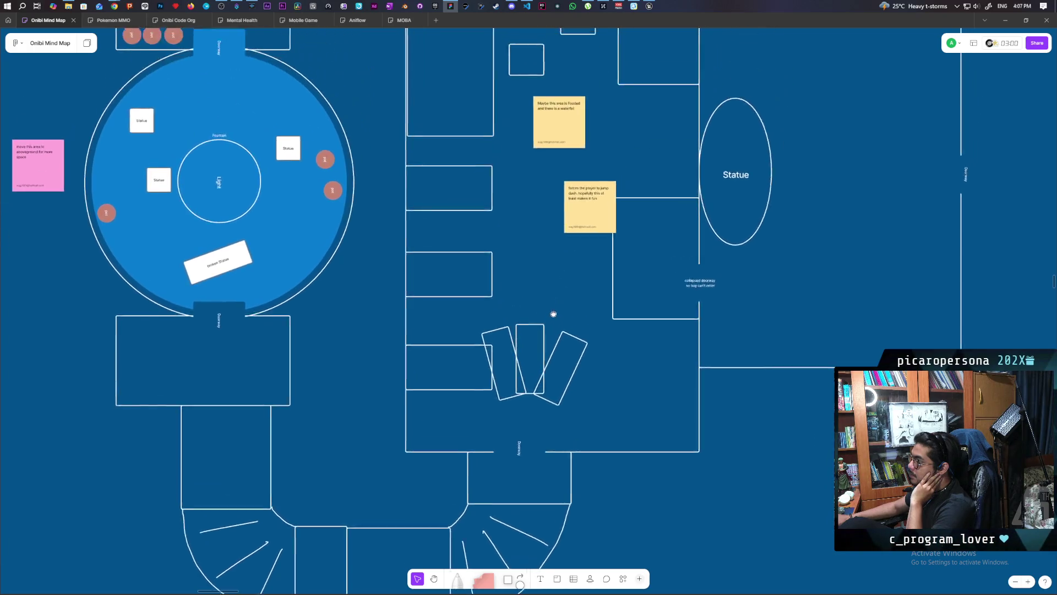
scroll(469, 191, up, 2)
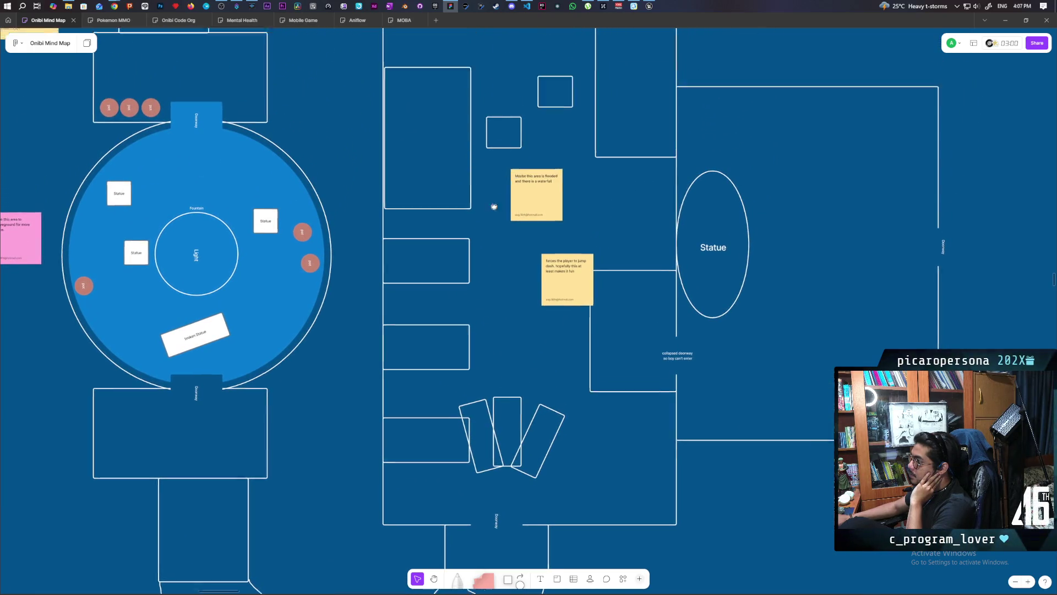
scroll(569, 264, down, 2)
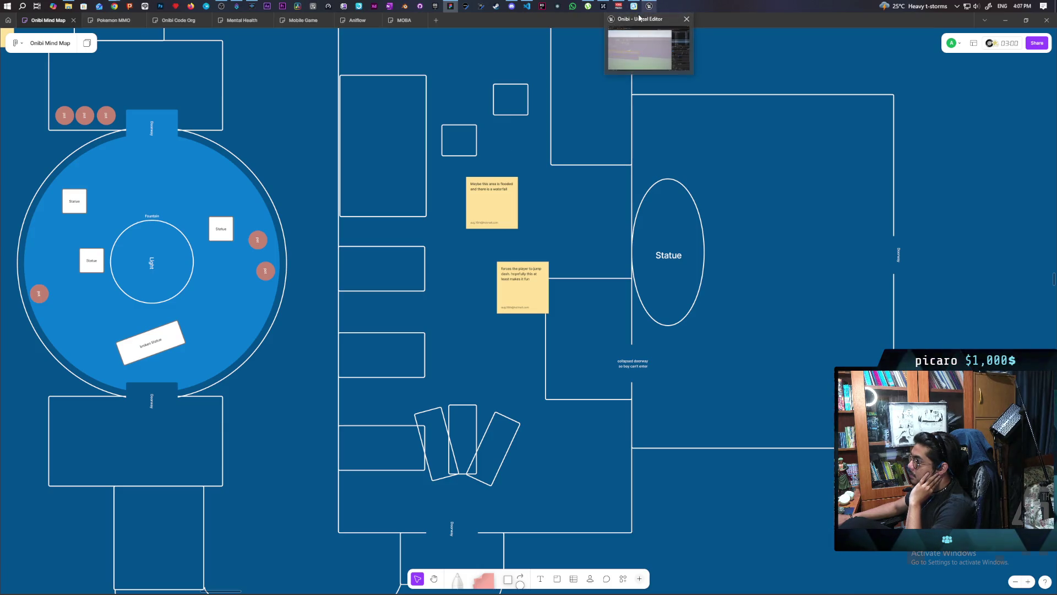
click(640, 18)
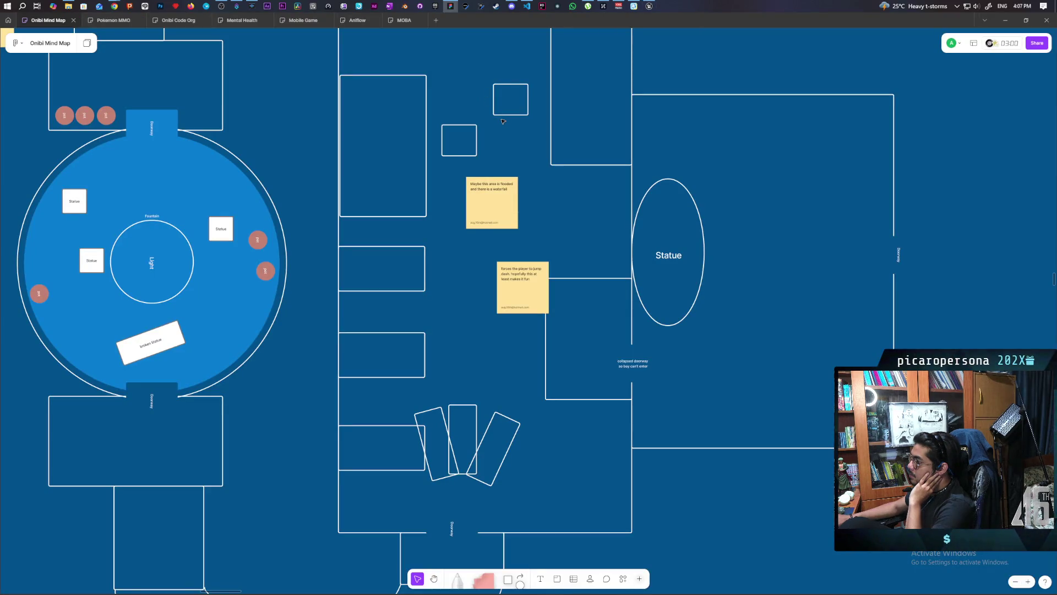
click(651, 6)
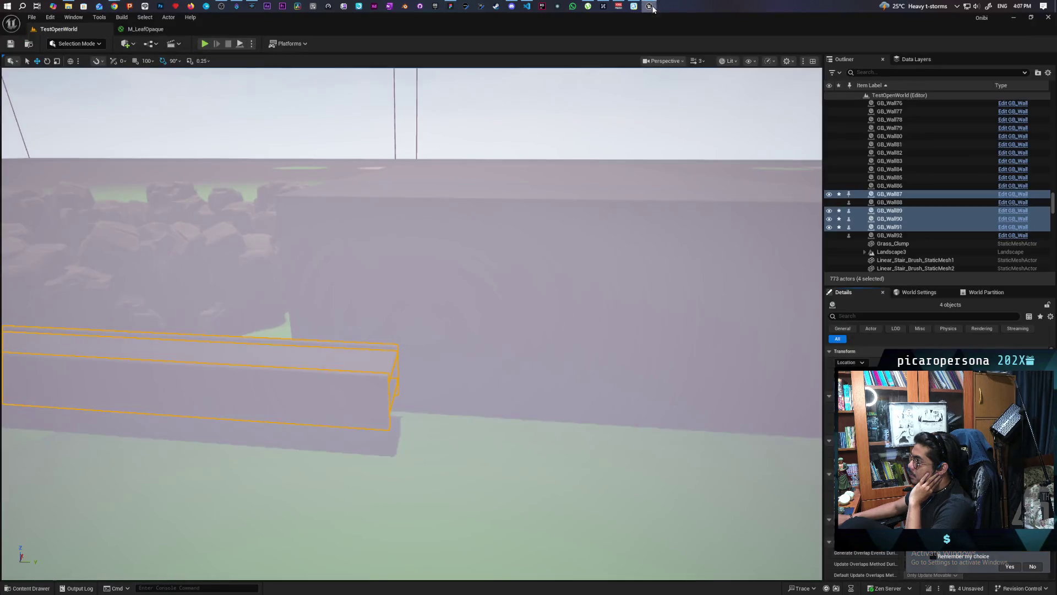
Step: Fly closer to the wall group and select only the lower wall, GB_Wall90
mouse_move(547, 330)
mouse_down()
mouse_move(548, 297)
mouse_move(562, 286)
mouse_move(592, 377)
mouse_move(586, 366)
mouse_move(579, 374)
mouse_up()
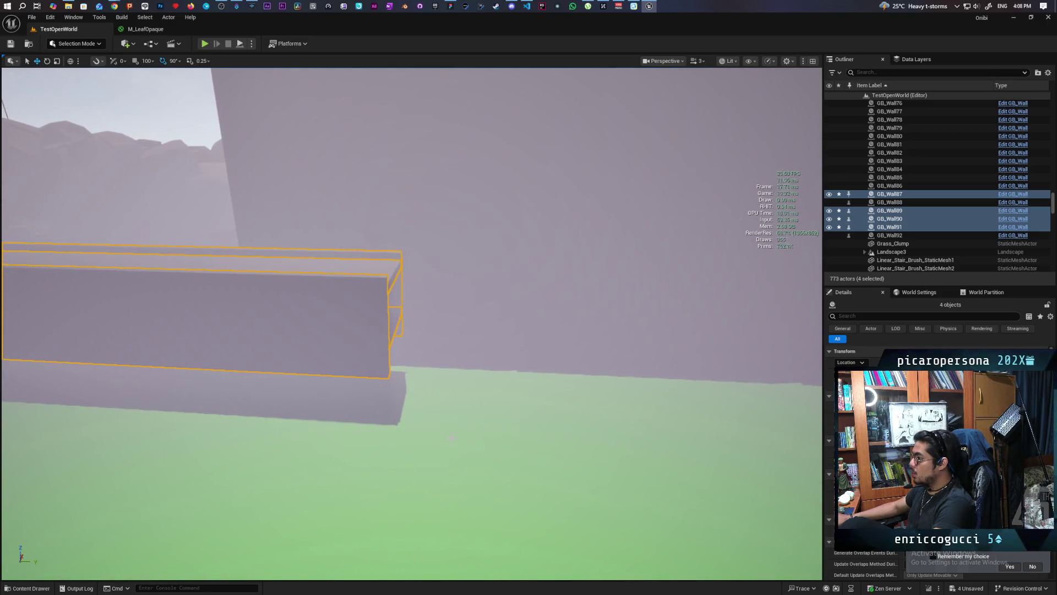
click(325, 314)
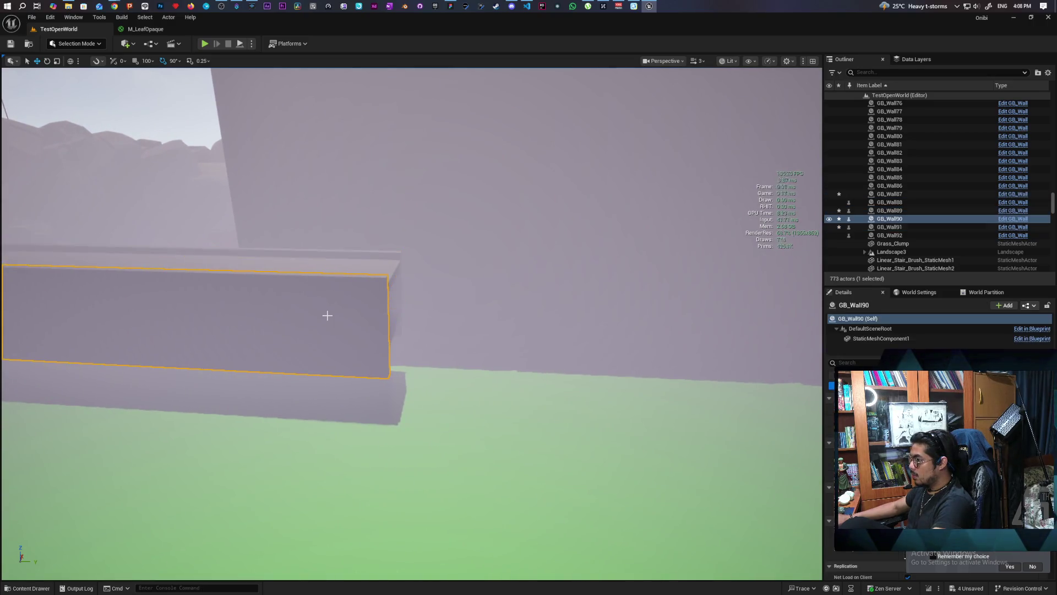
Step: Place a new wall block, GB_Wall93, on the grass from the Content Drawer
key(ctrl+space)
mouse_move(283, 440)
mouse_down()
mouse_move(424, 337)
mouse_move(430, 391)
mouse_move(451, 366)
mouse_move(448, 378)
mouse_up()
key(w)
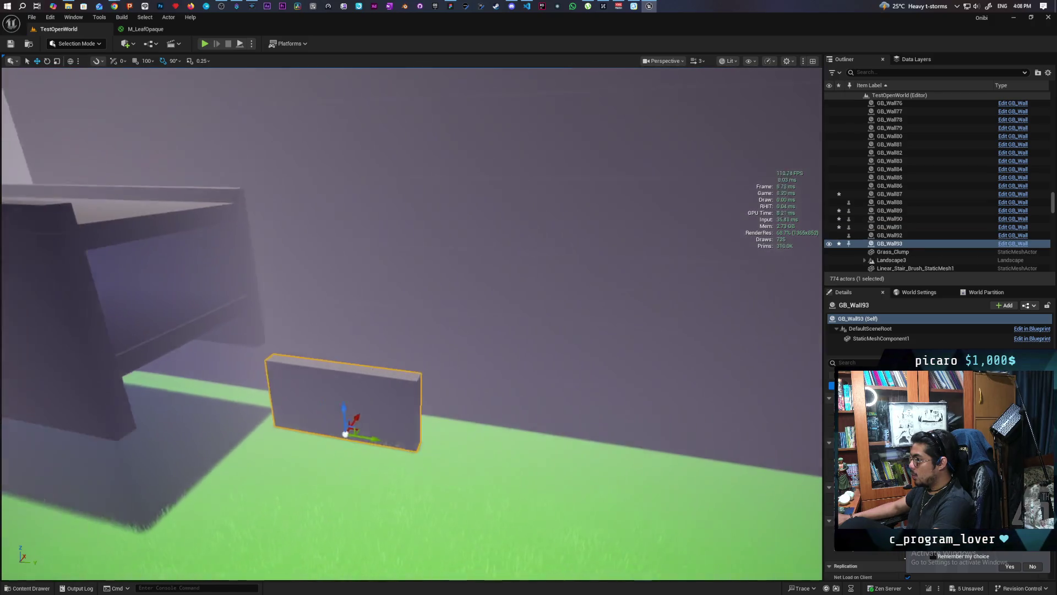
key(s)
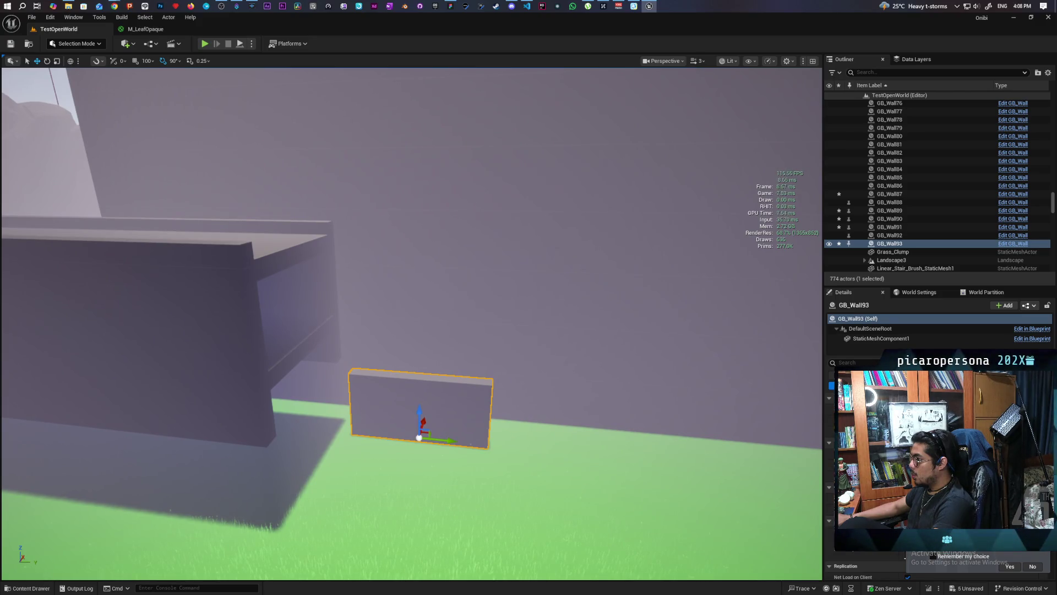
mouse_move(418, 385)
mouse_down()
mouse_move(286, 385)
mouse_move(473, 373)
mouse_up()
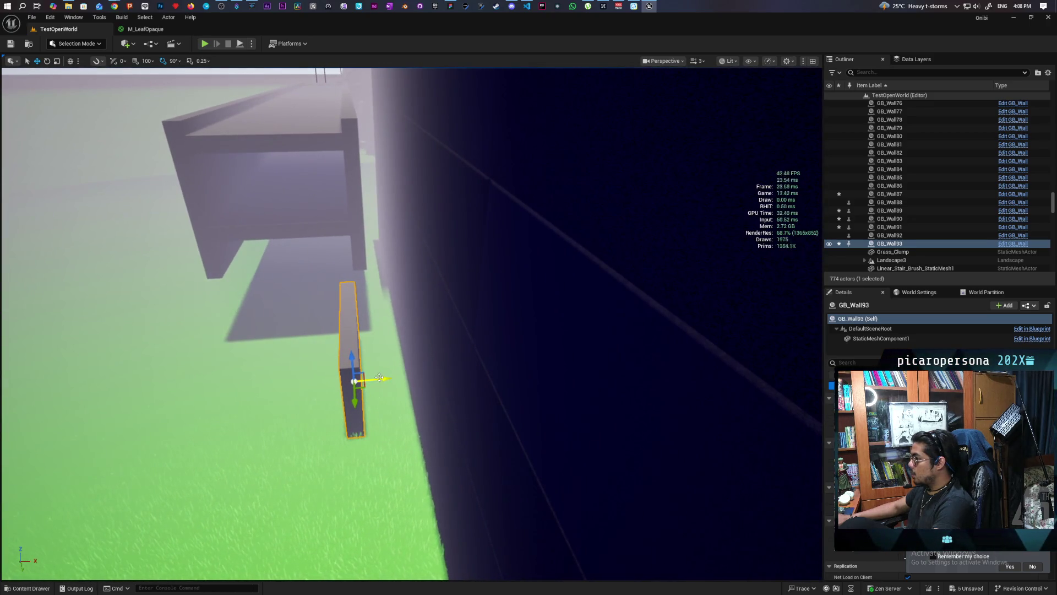
Step: Shift GB_Wall93 slightly along its X axis and frame the view on it
drag(380, 377, 396, 377)
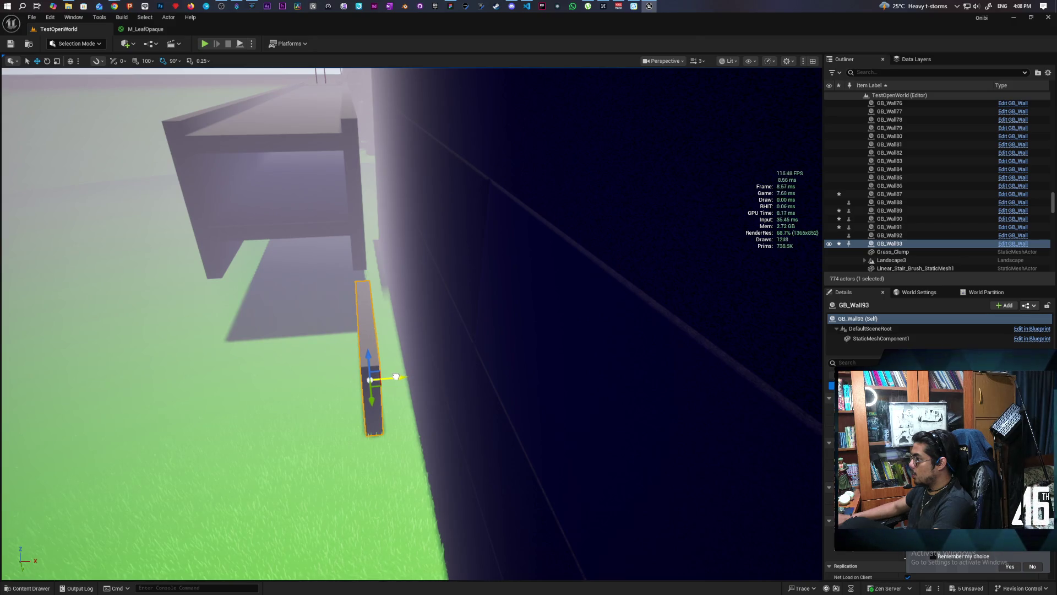
key(f)
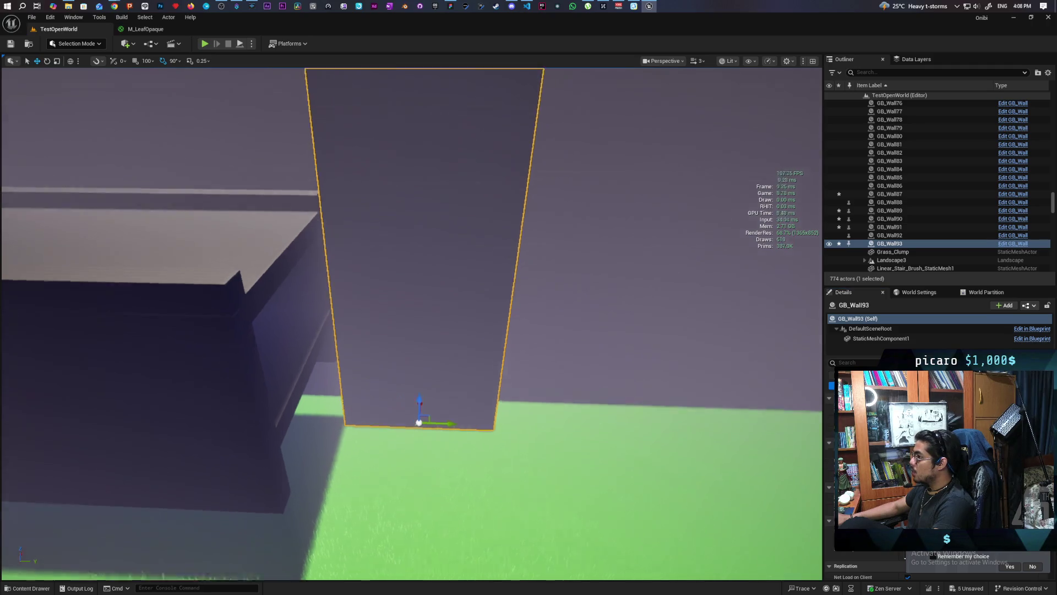
scroll(792, 450, down, 5)
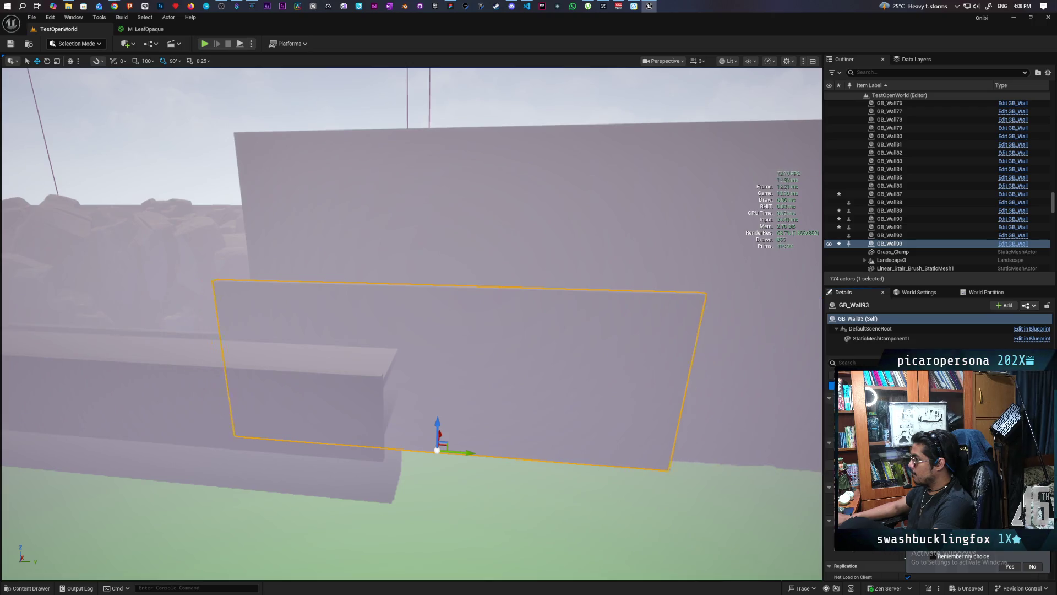
Step: Slide GB_Wall93 far along X beside the wall run, comparing it with GB_Wall91
drag(474, 446, 641, 459)
key(w)
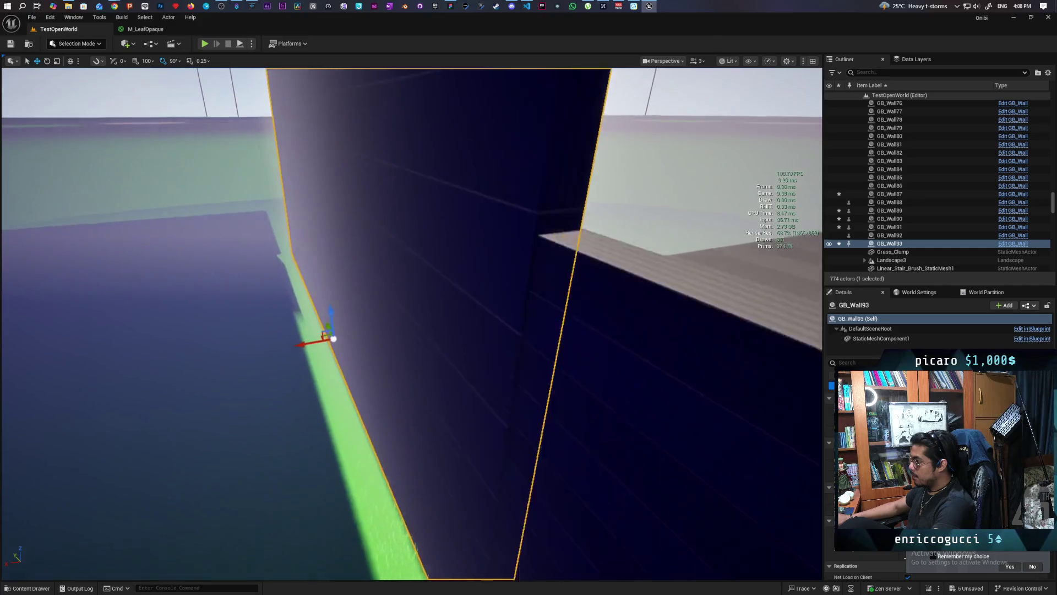
drag(303, 345, 305, 346)
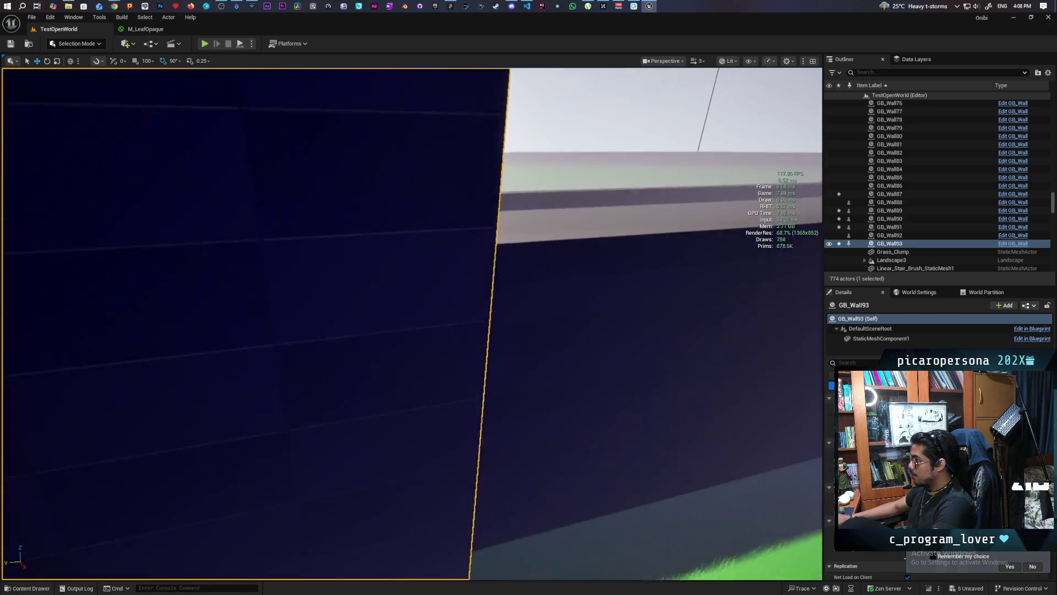
click(562, 425)
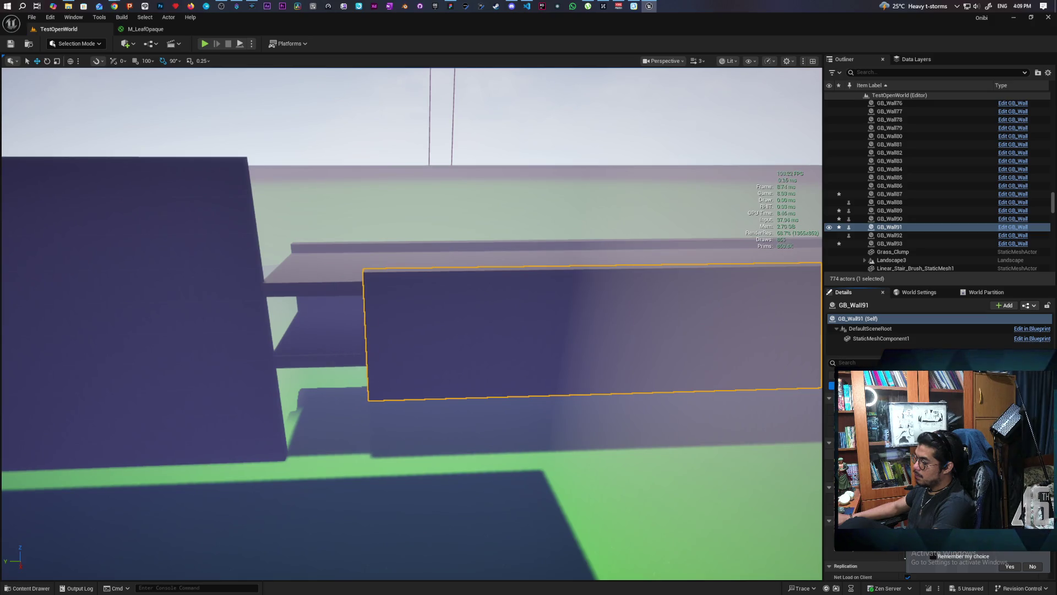
click(249, 406)
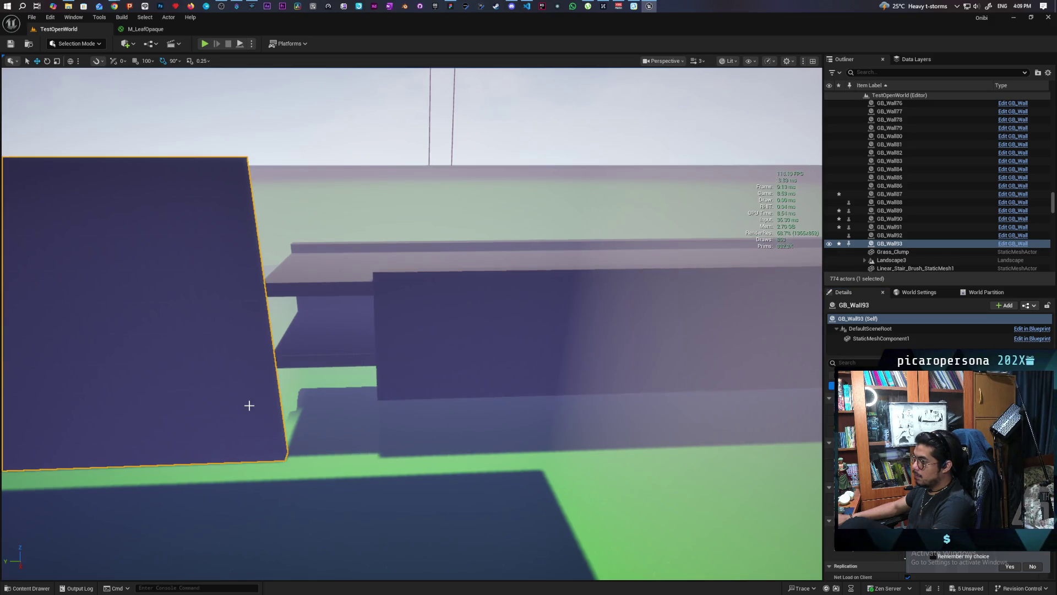
Step: Move GB_Wall93 a little to the right and reframe the camera around it
key(f)
scroll(220, 447, up, 3)
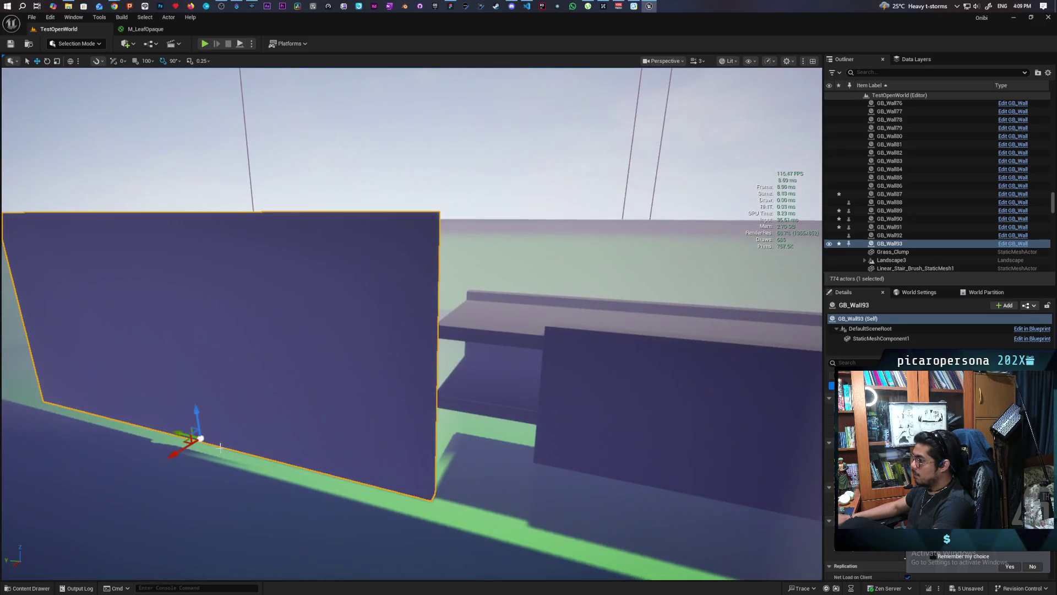
drag(180, 433, 197, 438)
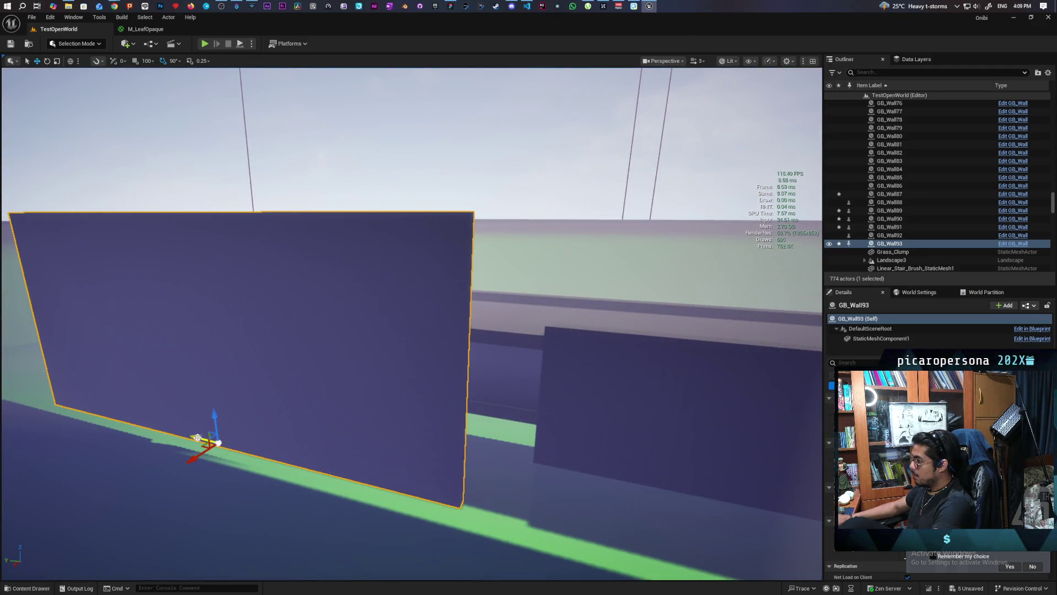
key(d)
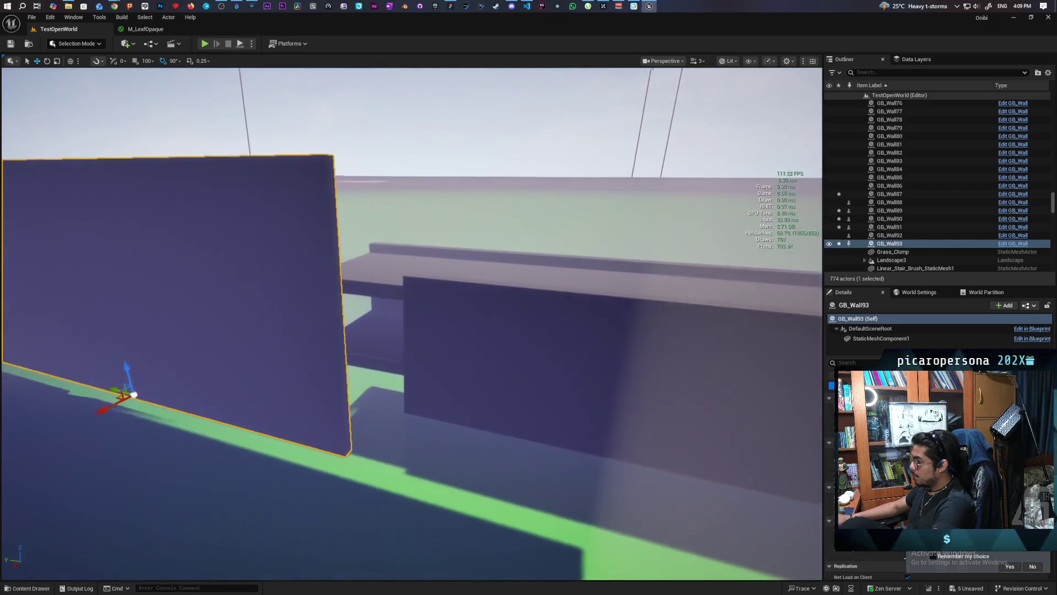
key(s)
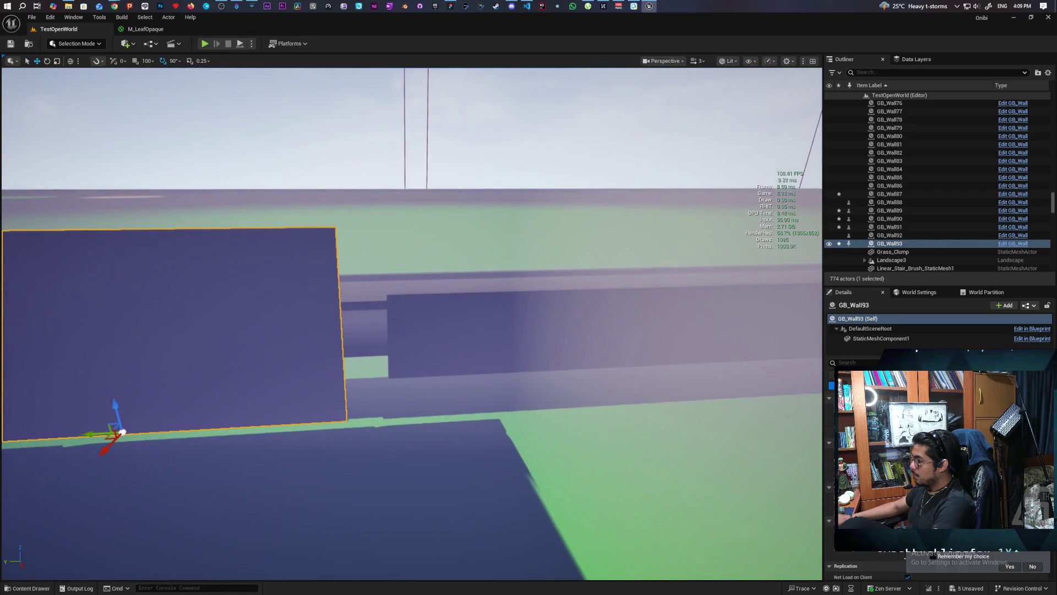
key(a)
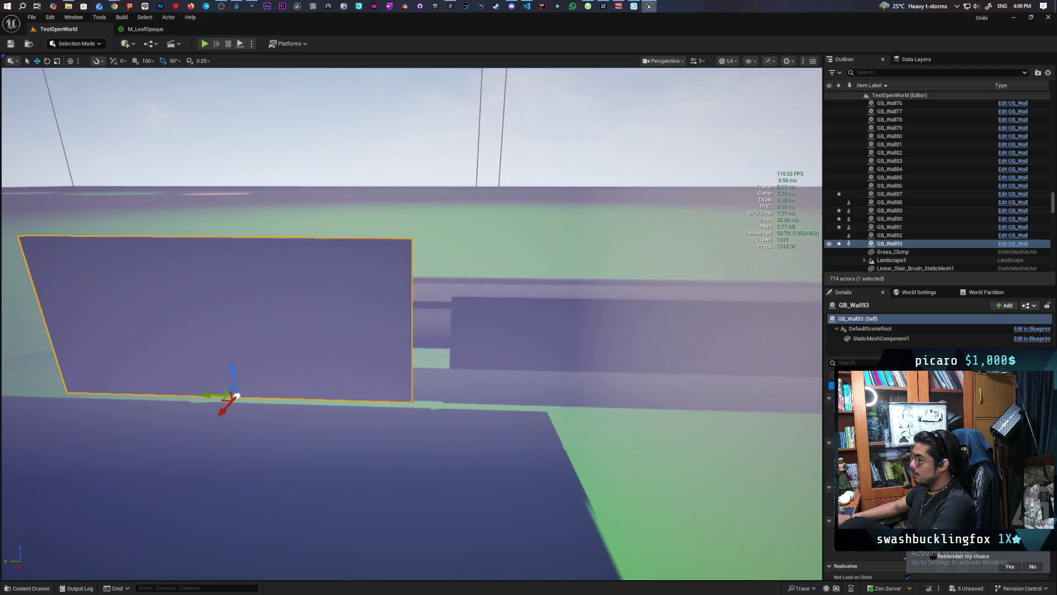
Step: Duplicate the wall as GB_Wall94 and slide the copy back to the left
drag(216, 394, 529, 404)
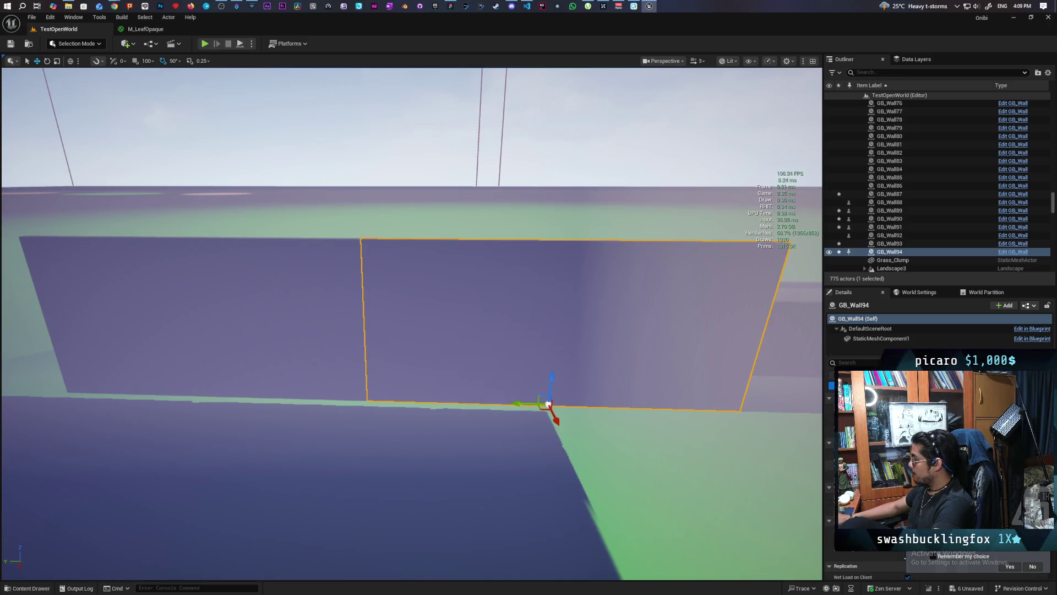
drag(529, 402, 481, 400)
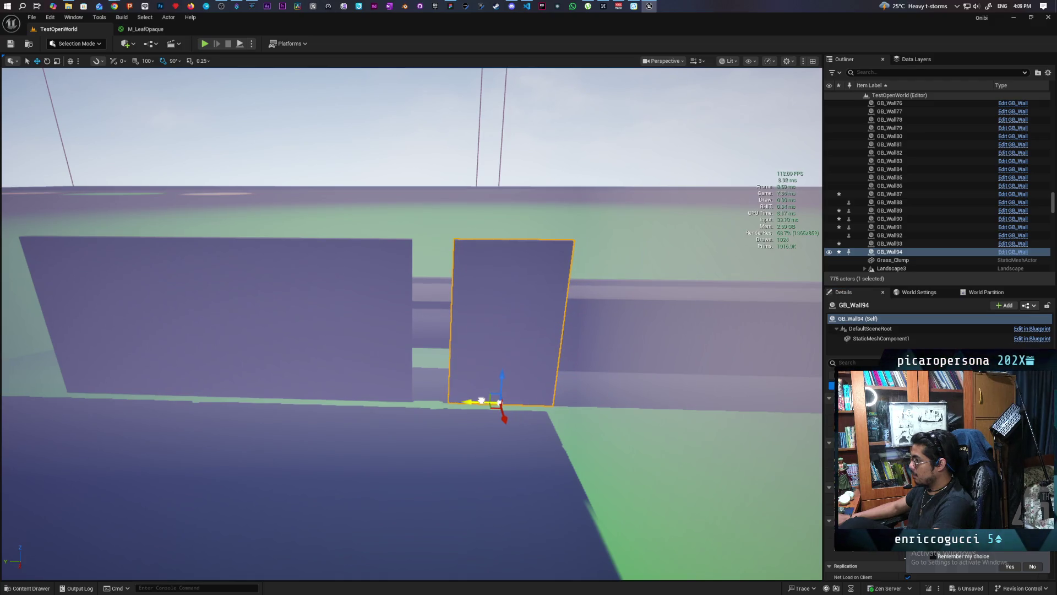
drag(484, 400, 483, 401)
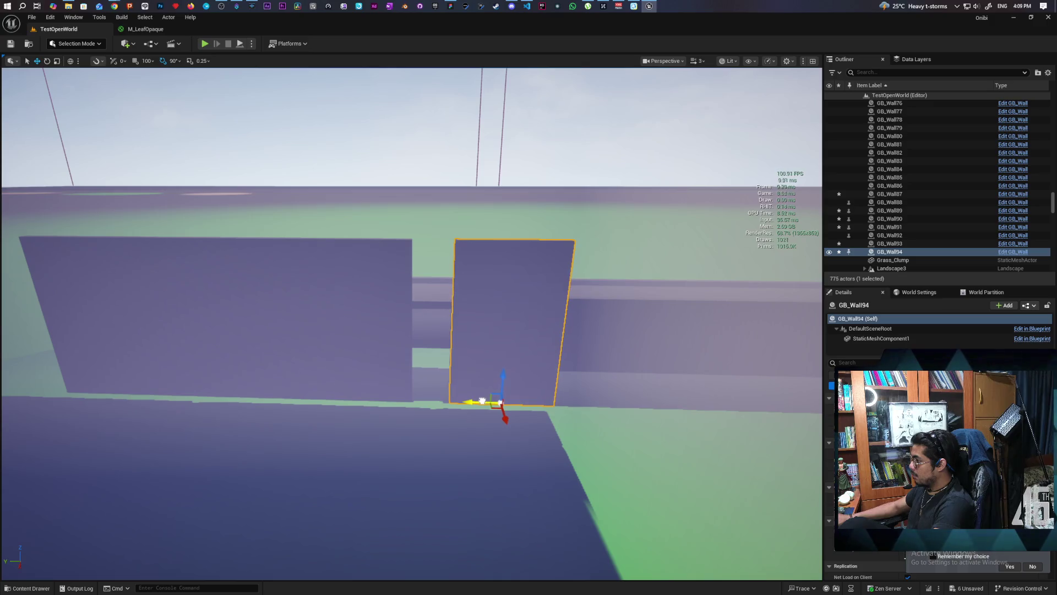
key(w)
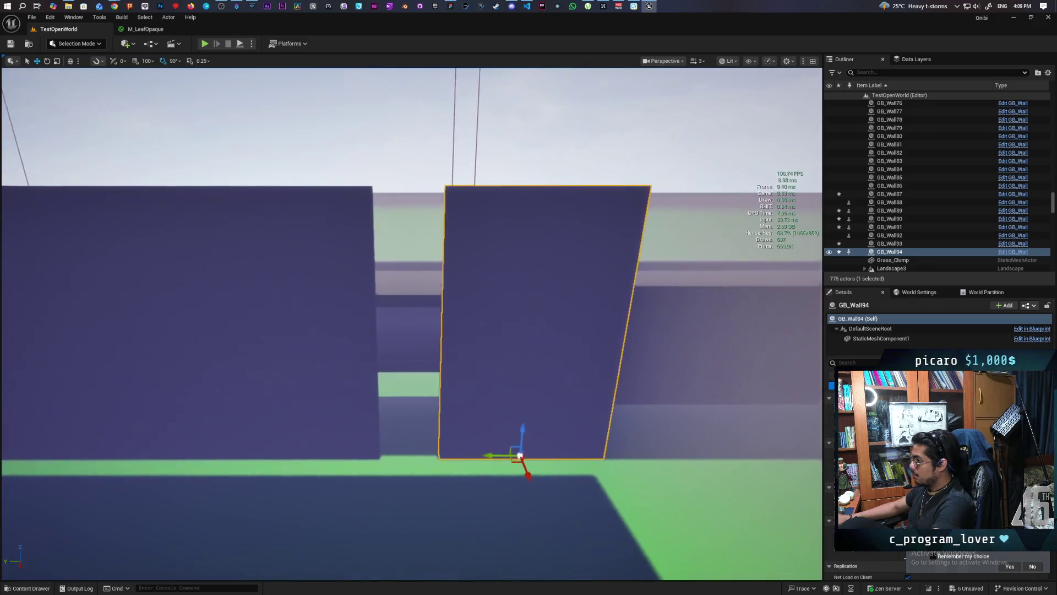
key(s)
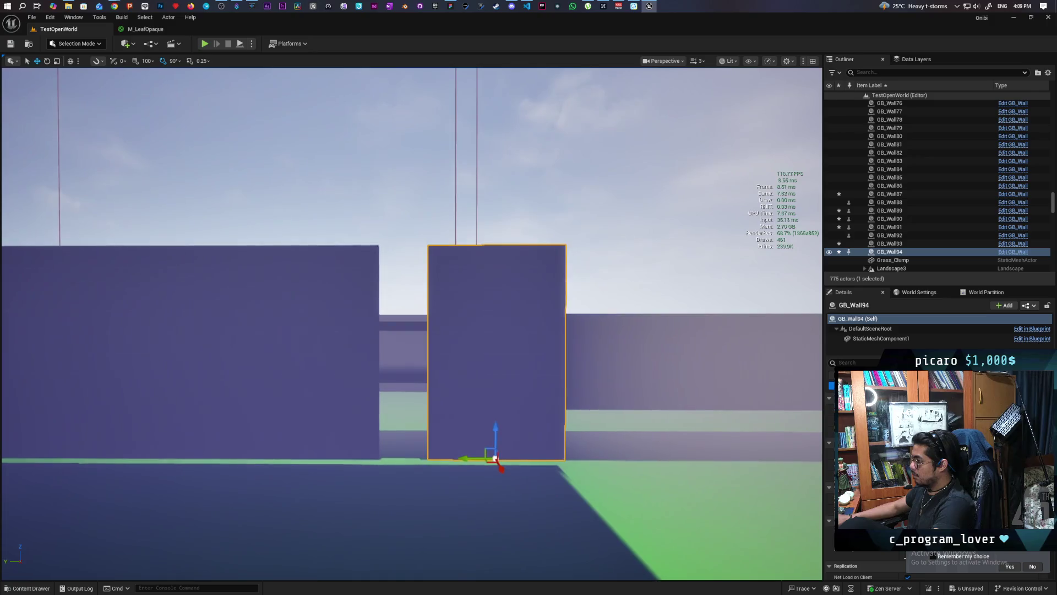
key(w)
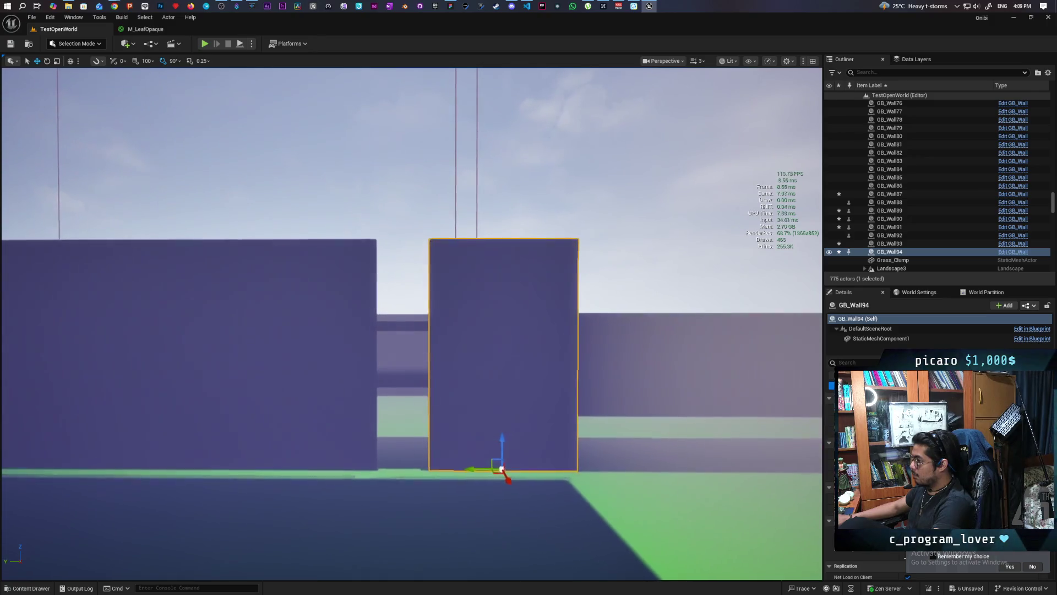
Step: Reselect GB_Wall94 and Alt-drag it to make another wall copy
click(633, 351)
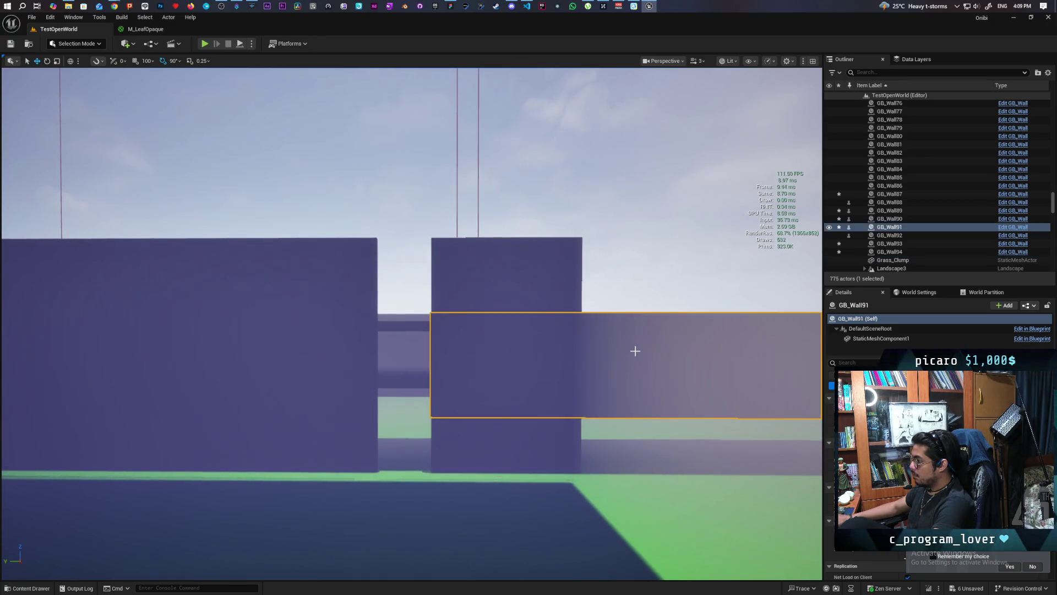
click(477, 292)
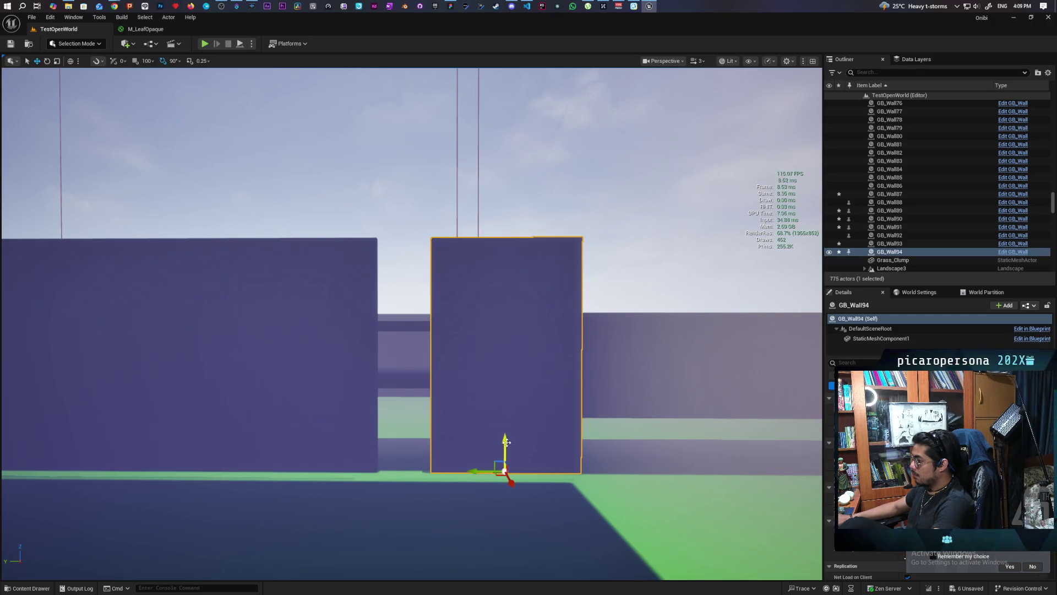
mouse_move(476, 472)
mouse_down()
mouse_move(379, 467)
mouse_move(407, 306)
mouse_up()
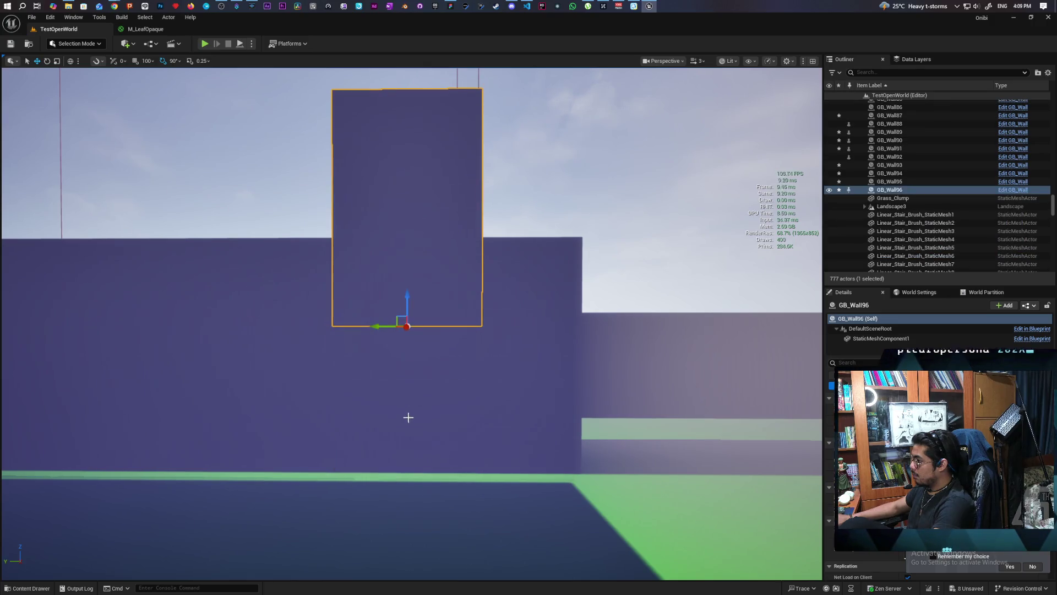
Step: Raise the upper stacked wall GB_Wall96 slightly so it sits above the lower wall
click(409, 419)
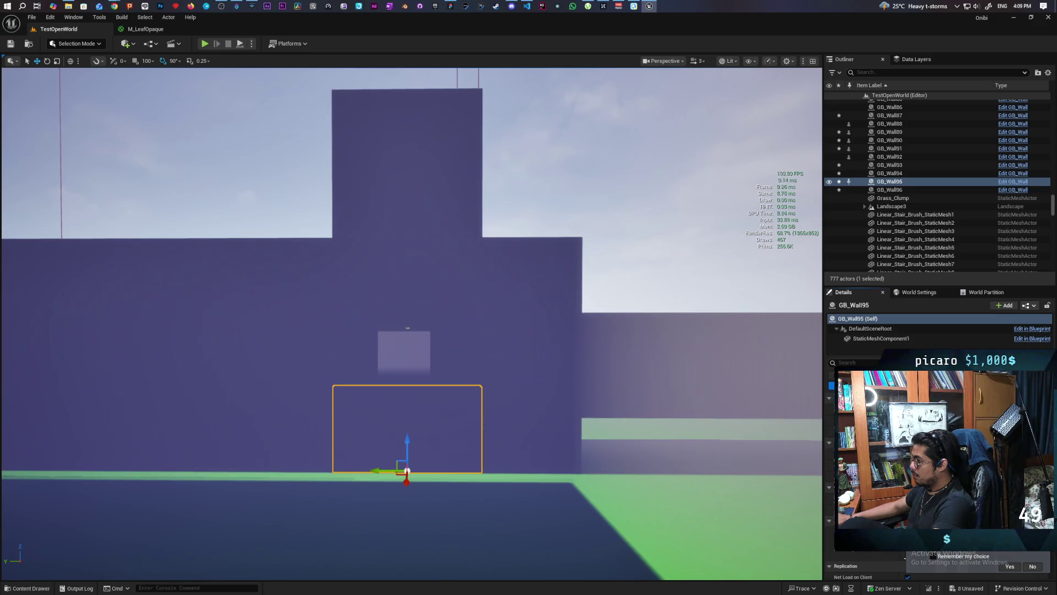
mouse_move(557, 442)
mouse_down()
mouse_move(557, 402)
mouse_move(594, 394)
mouse_move(624, 446)
mouse_move(624, 416)
mouse_move(624, 440)
mouse_move(624, 424)
mouse_move(606, 419)
mouse_move(628, 427)
mouse_move(684, 394)
mouse_move(754, 394)
mouse_move(761, 467)
mouse_up()
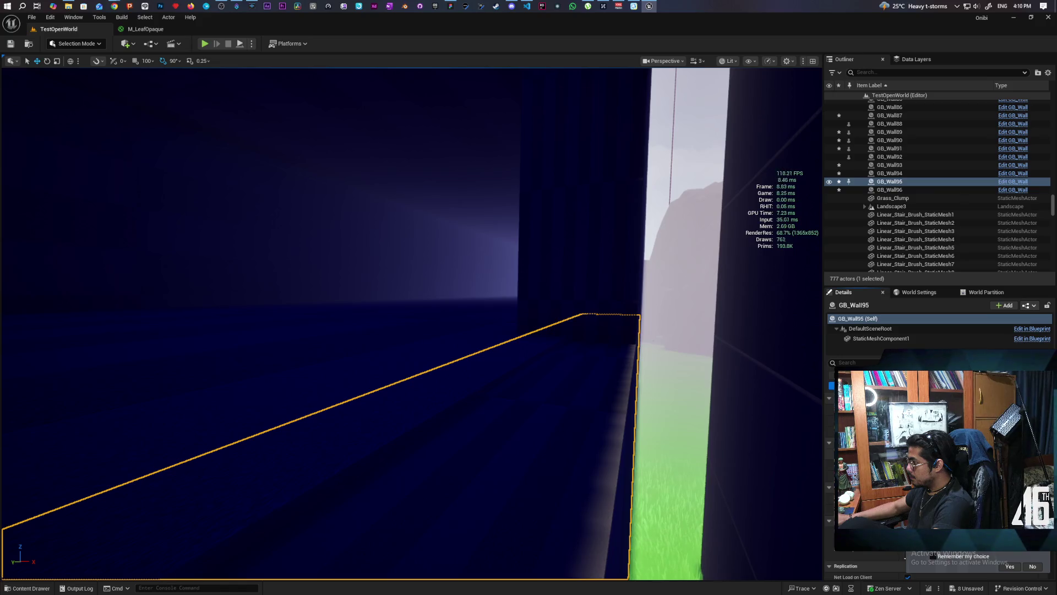
drag(761, 466, 761, 466)
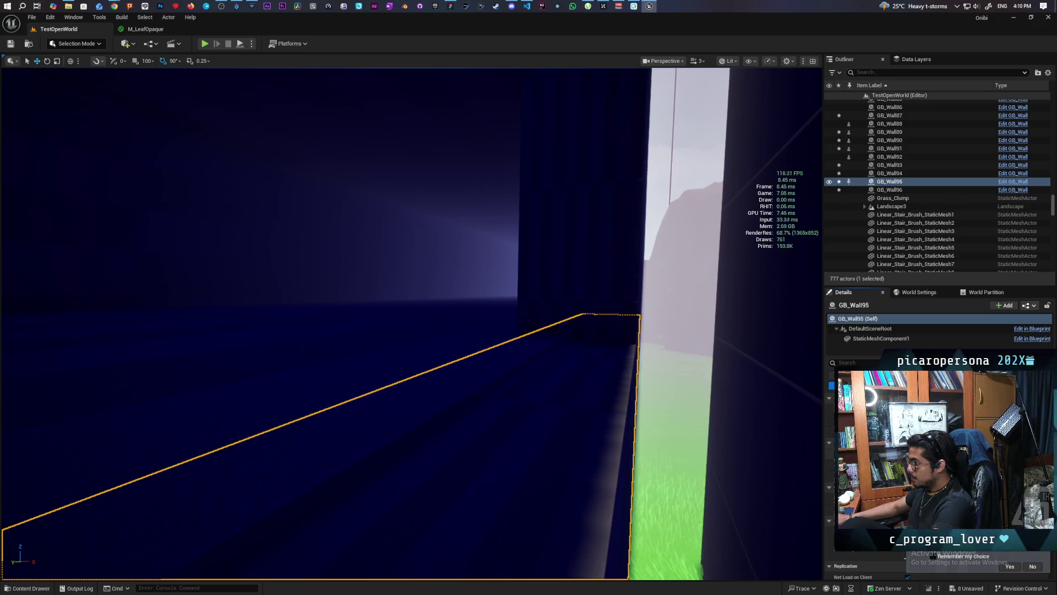
drag(475, 406, 481, 371)
click(369, 291)
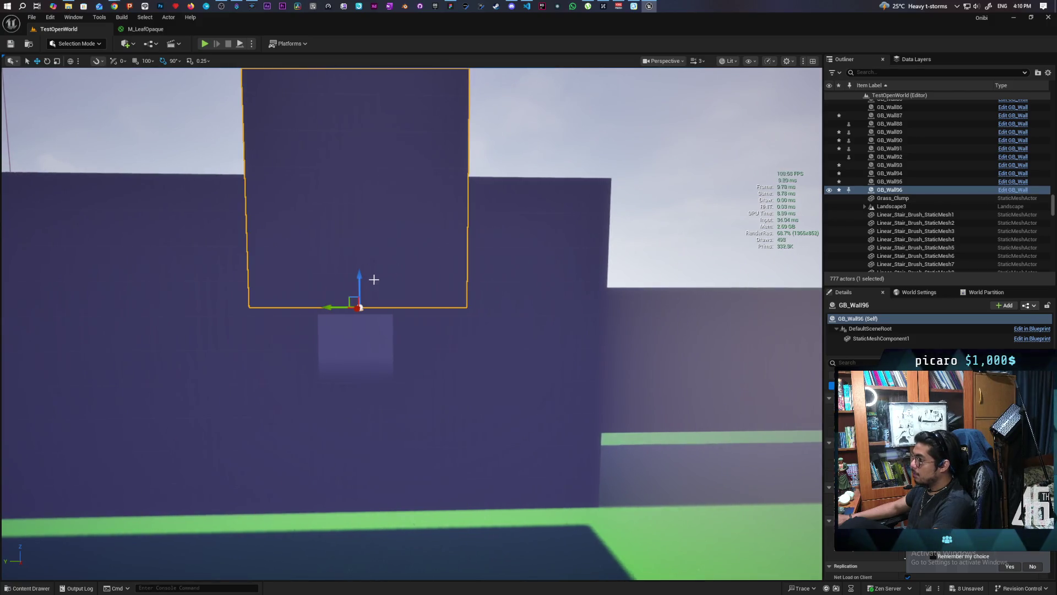
mouse_move(359, 278)
mouse_down()
mouse_move(359, 207)
mouse_move(368, 271)
mouse_up()
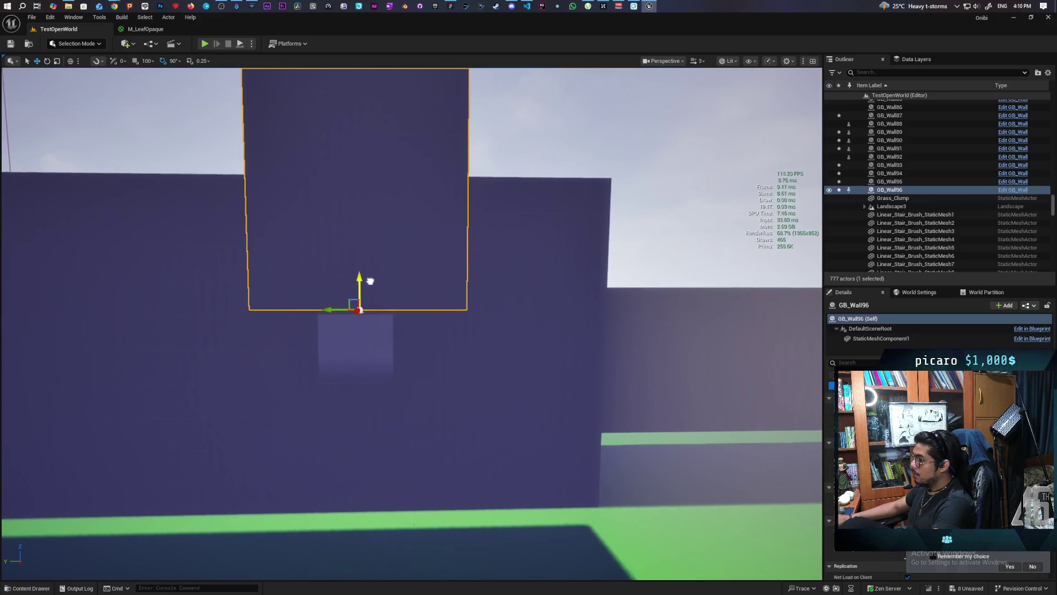
mouse_move(376, 284)
mouse_down()
mouse_move(376, 297)
mouse_move(344, 298)
mouse_move(345, 267)
mouse_move(347, 278)
mouse_up()
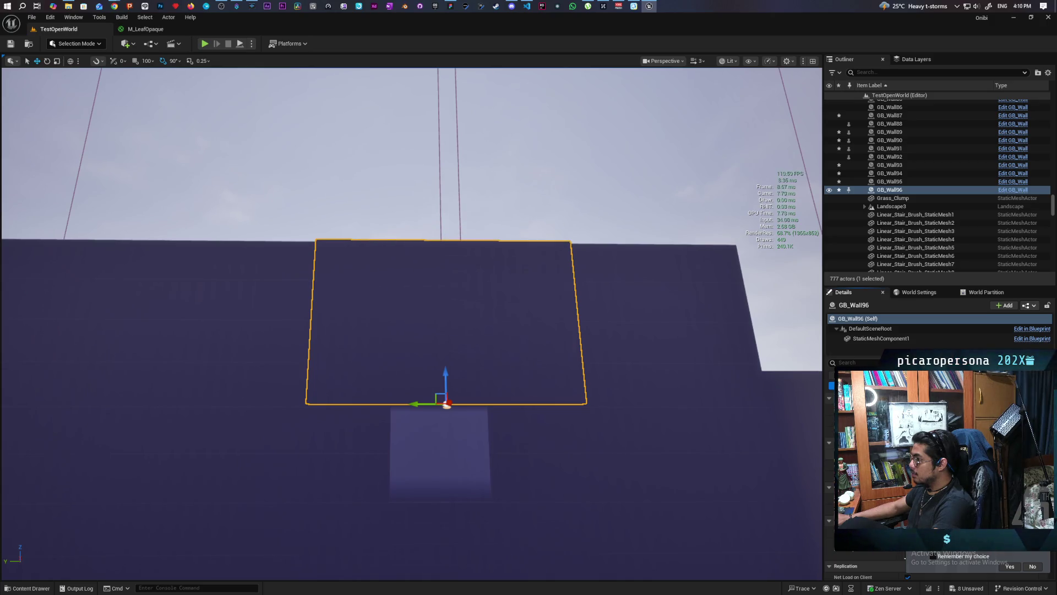
mouse_move(412, 324)
mouse_down()
mouse_move(375, 341)
mouse_move(341, 330)
mouse_move(440, 330)
mouse_move(452, 364)
mouse_move(418, 357)
mouse_move(443, 403)
mouse_up()
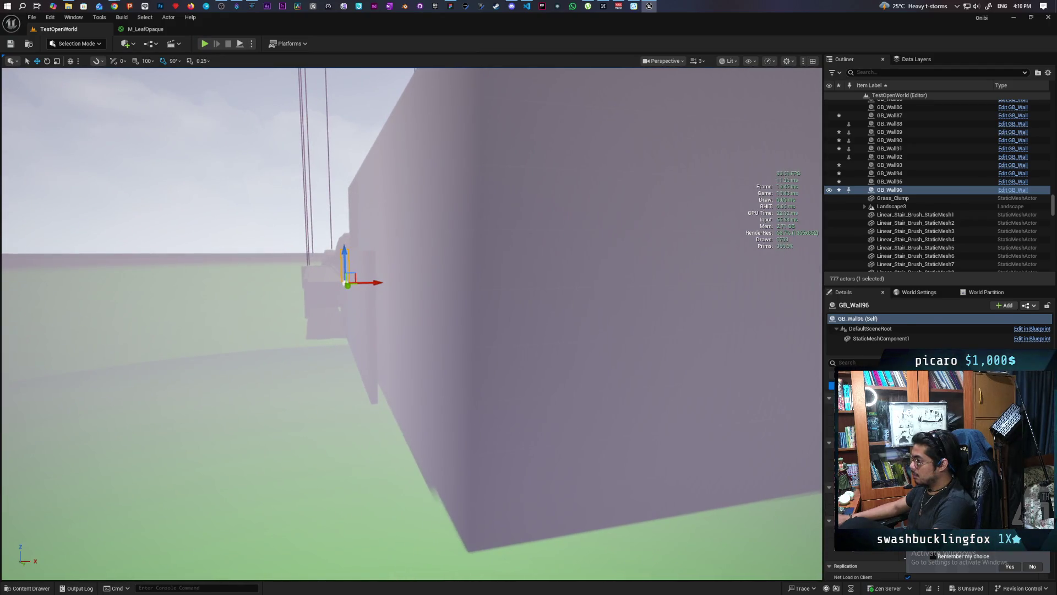
Step: Delete the big wall Cube77 and select the wall GB_Wall93
click(544, 339)
key(Delete)
mouse_move(363, 380)
mouse_down()
mouse_move(253, 328)
mouse_move(264, 339)
mouse_move(248, 361)
mouse_up()
click(280, 319)
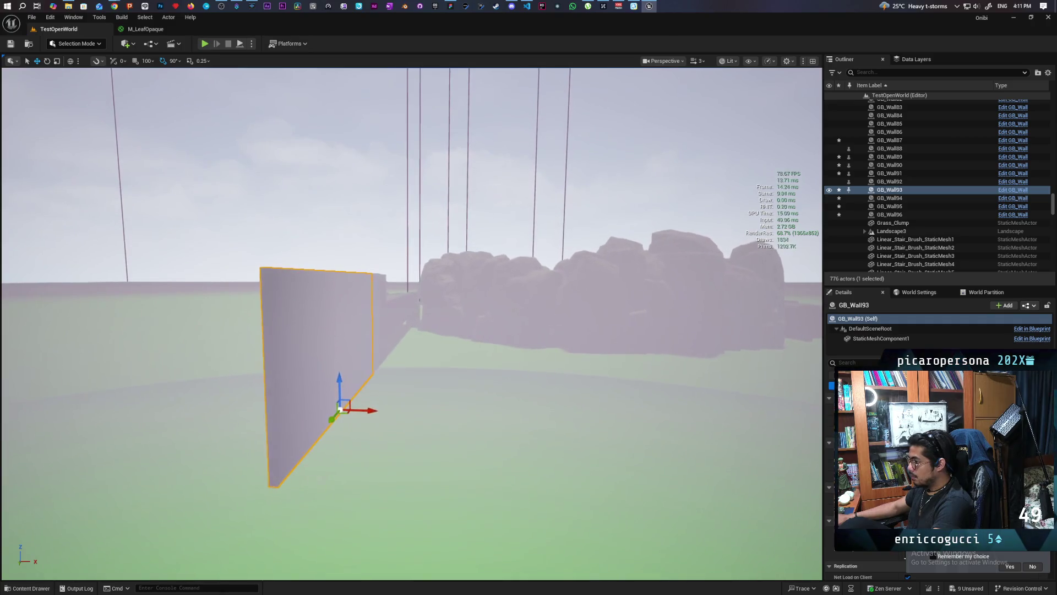
Step: Duplicate GB_Wall93, rotate the copy 90 degrees, and slide it to meet the corner
alt+drag(372, 411, 400, 412)
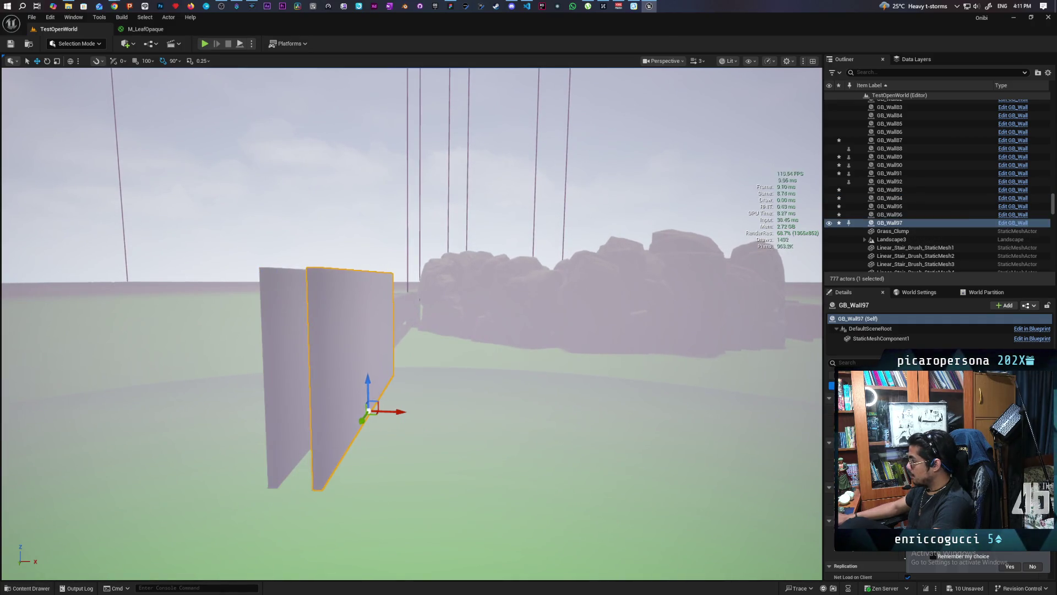
key(ctrl+r)
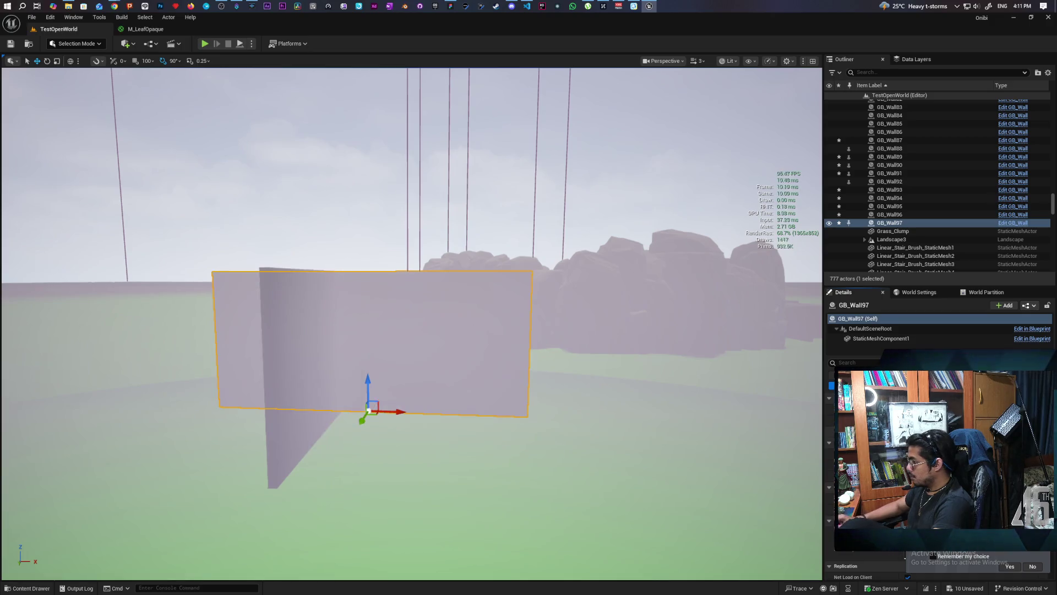
mouse_move(362, 421)
mouse_down()
mouse_move(337, 514)
mouse_move(567, 520)
mouse_move(551, 495)
mouse_move(548, 424)
mouse_move(535, 457)
mouse_move(540, 413)
mouse_move(534, 449)
mouse_move(509, 441)
mouse_move(513, 424)
mouse_move(515, 432)
mouse_move(348, 434)
mouse_up()
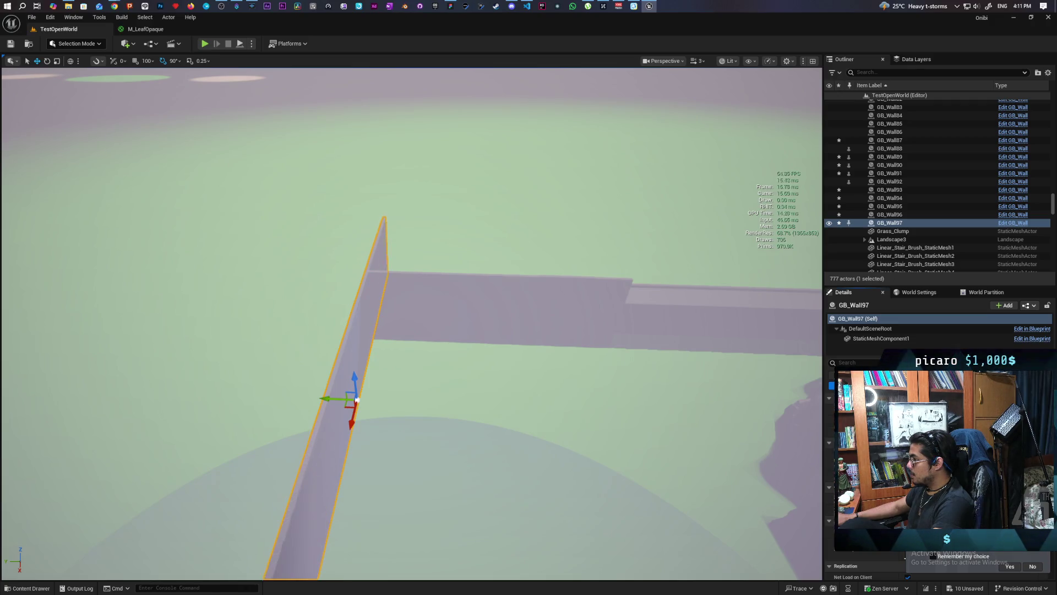
scroll(412, 324, down, 3)
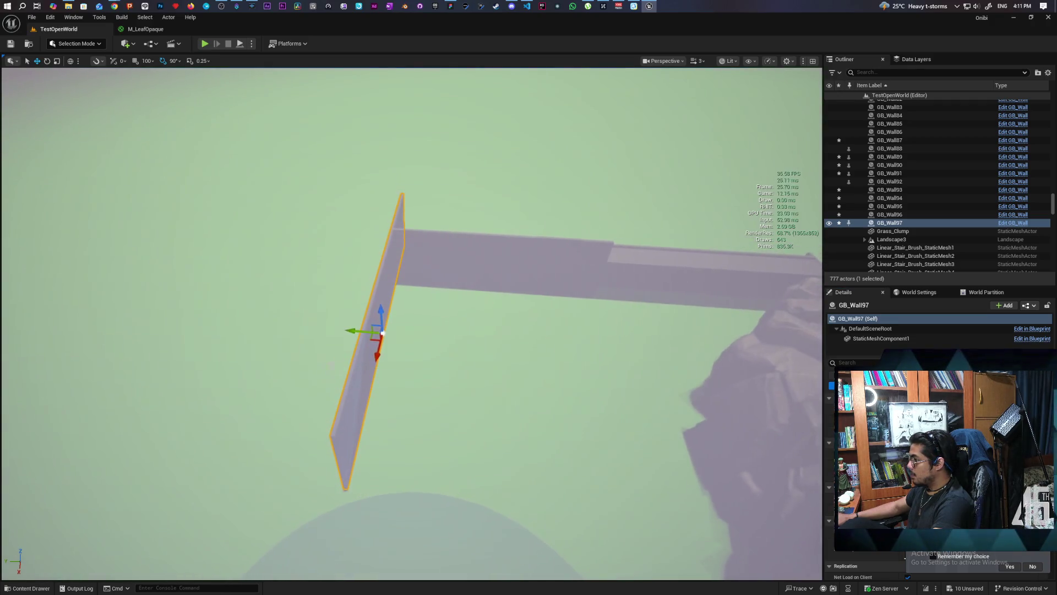
mouse_move(377, 353)
mouse_down()
mouse_move(347, 422)
mouse_move(367, 396)
mouse_up()
Step: Make another wall copy to the left and fine-tune its position along its length
drag(483, 354, 483, 354)
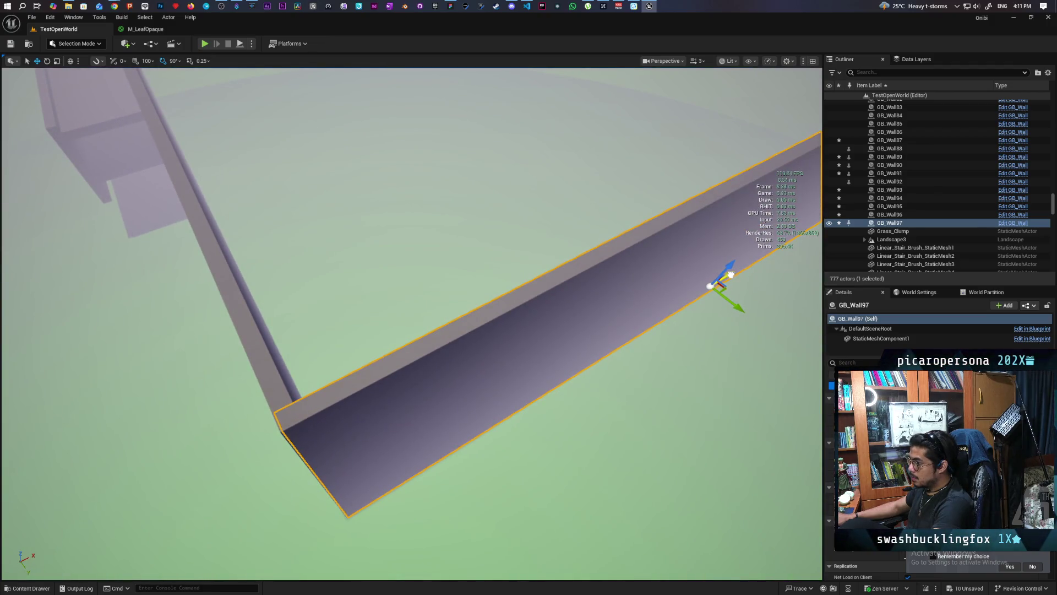
drag(484, 354, 484, 354)
drag(557, 278, 332, 274)
drag(483, 355, 484, 354)
drag(513, 228, 523, 234)
click(237, 331)
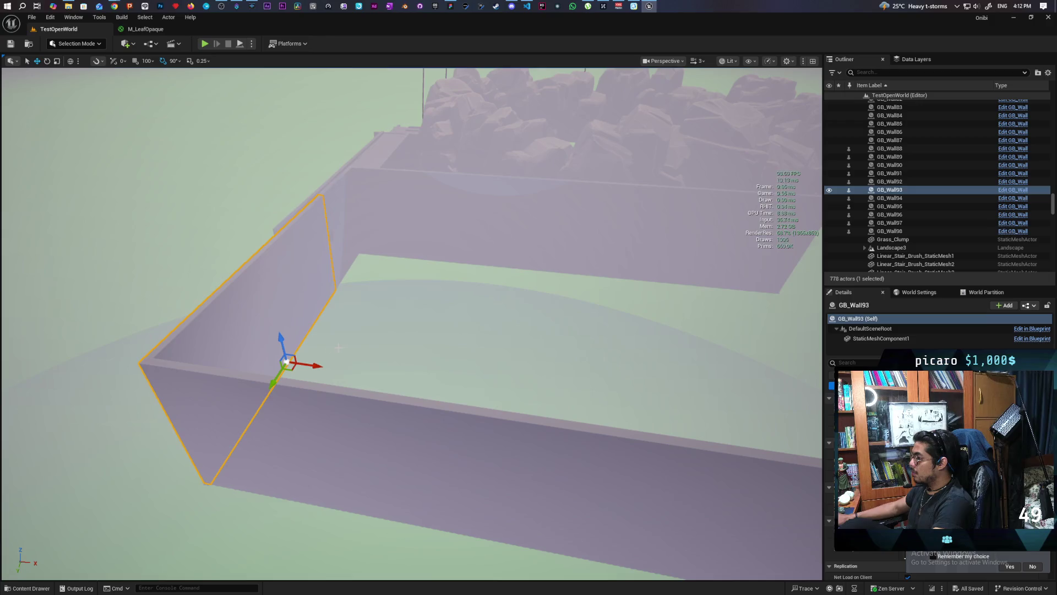
Step: Duplicate the wall, rotate it 90 degrees, then undo back through several rotation changes
alt+drag(309, 364, 315, 365)
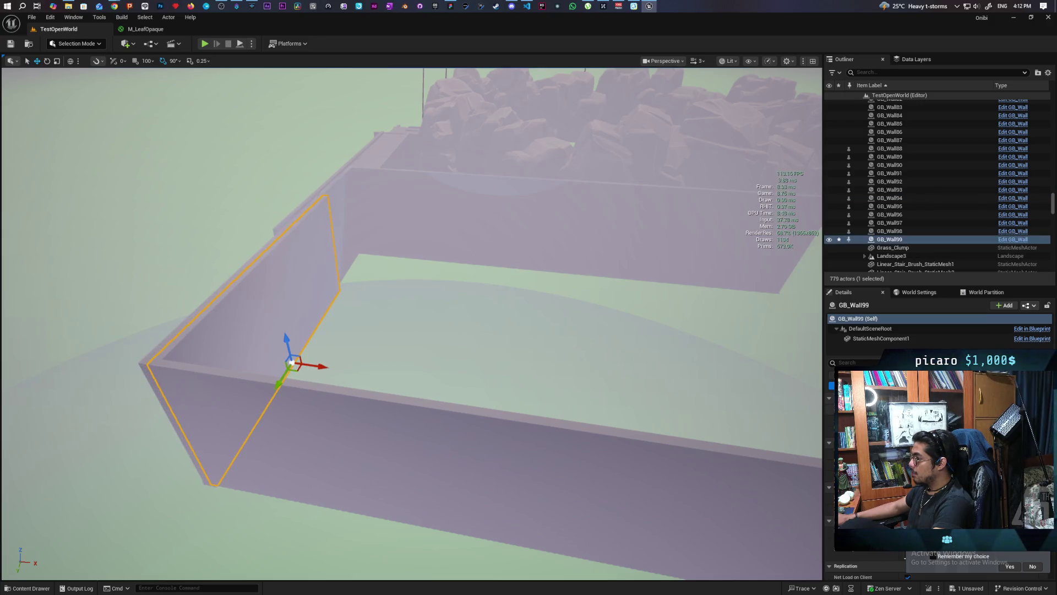
text(90)
key(Return)
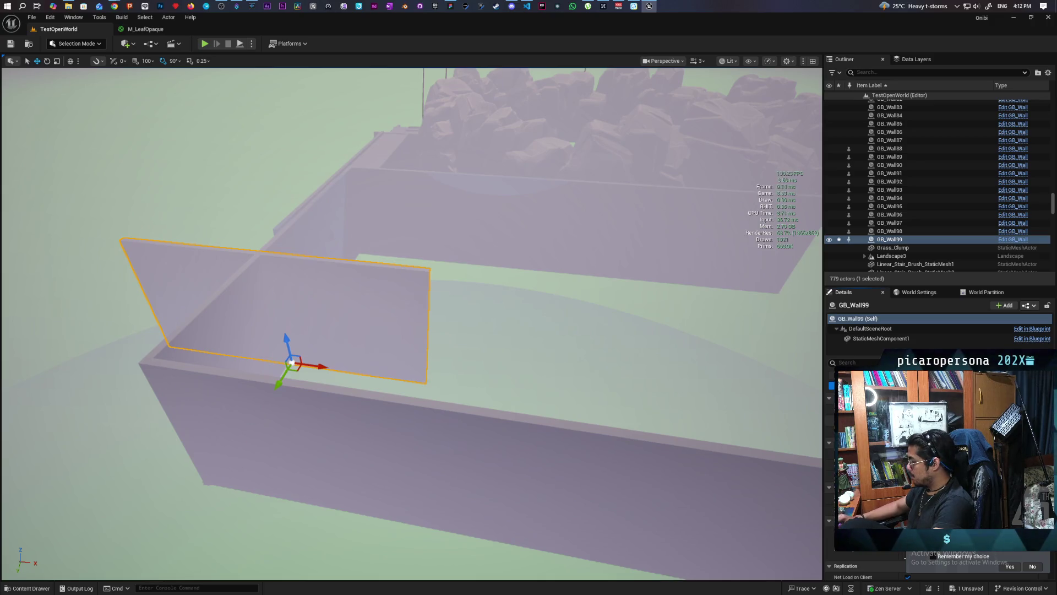
key(ctrl+z)
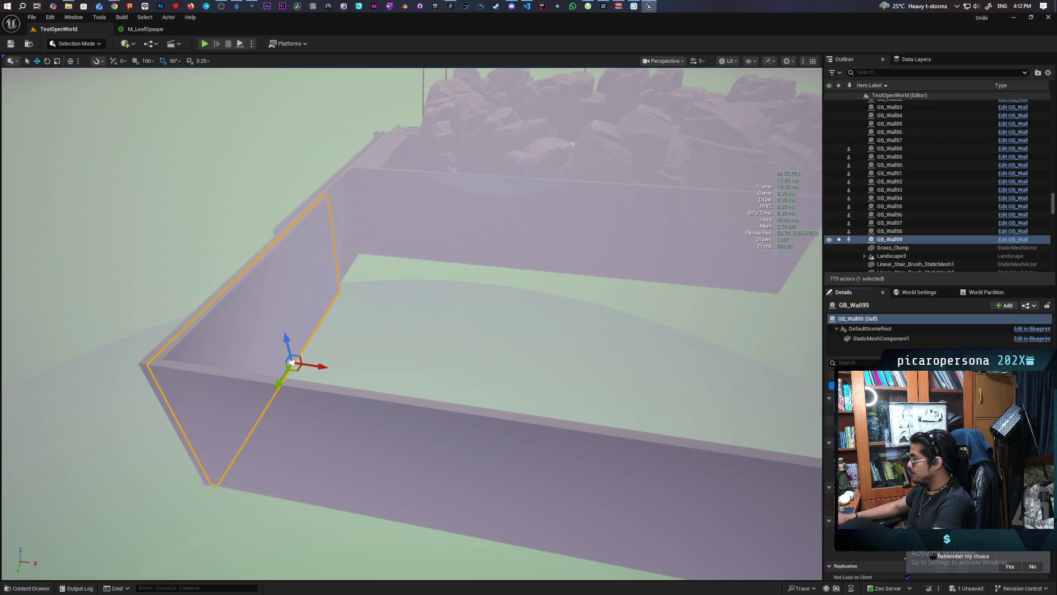
key(ctrl+z)
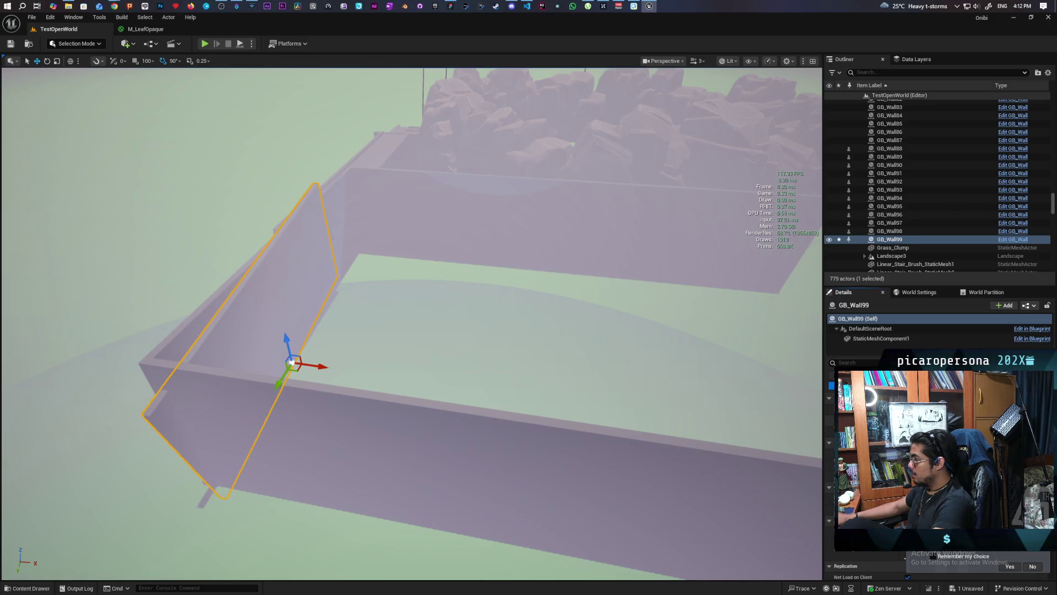
key(ctrl+z)
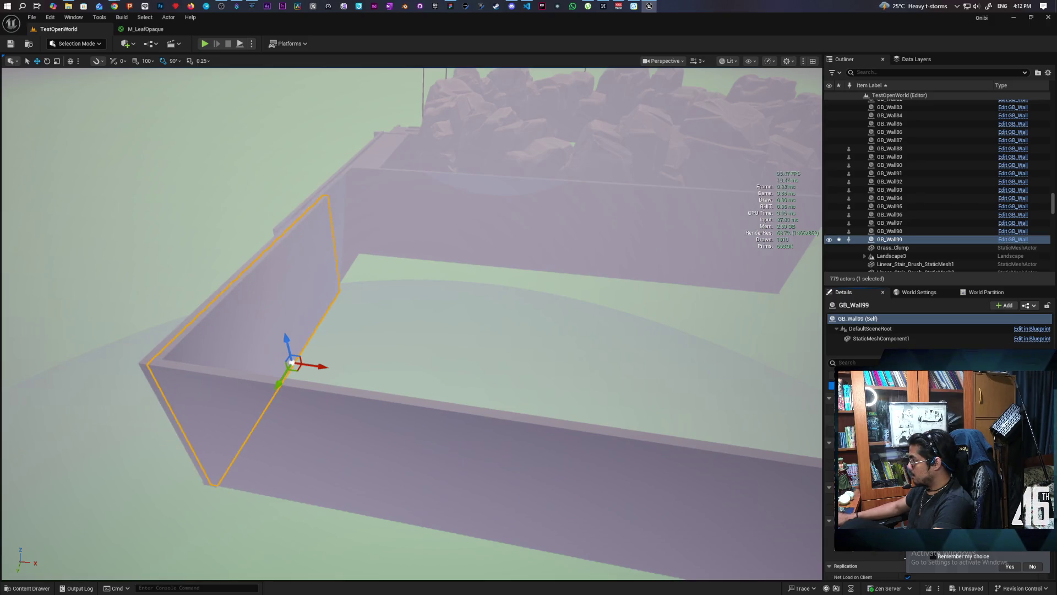
key(ctrl+z)
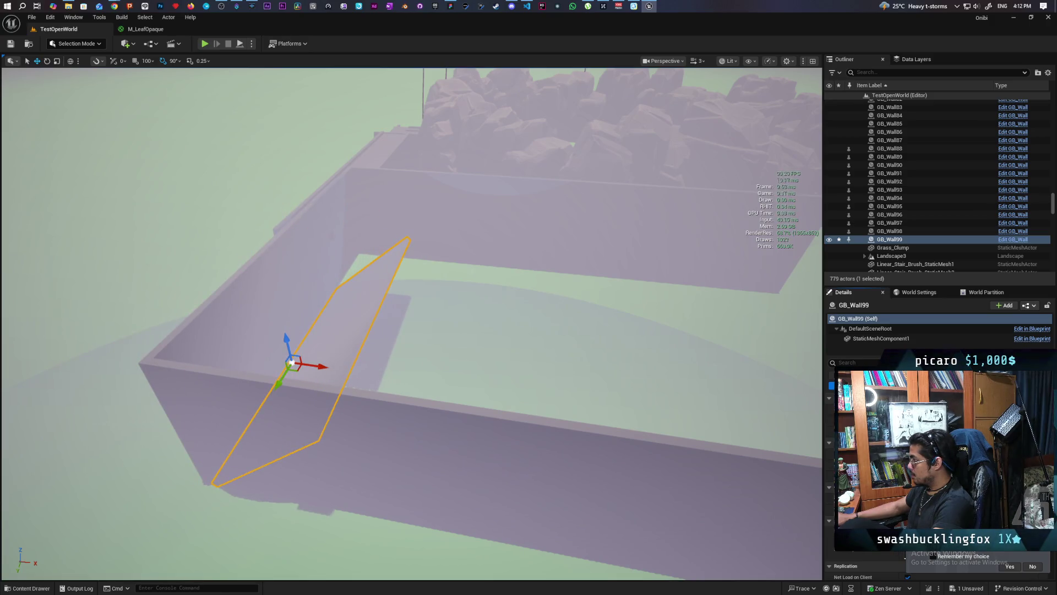
key(ctrl+z)
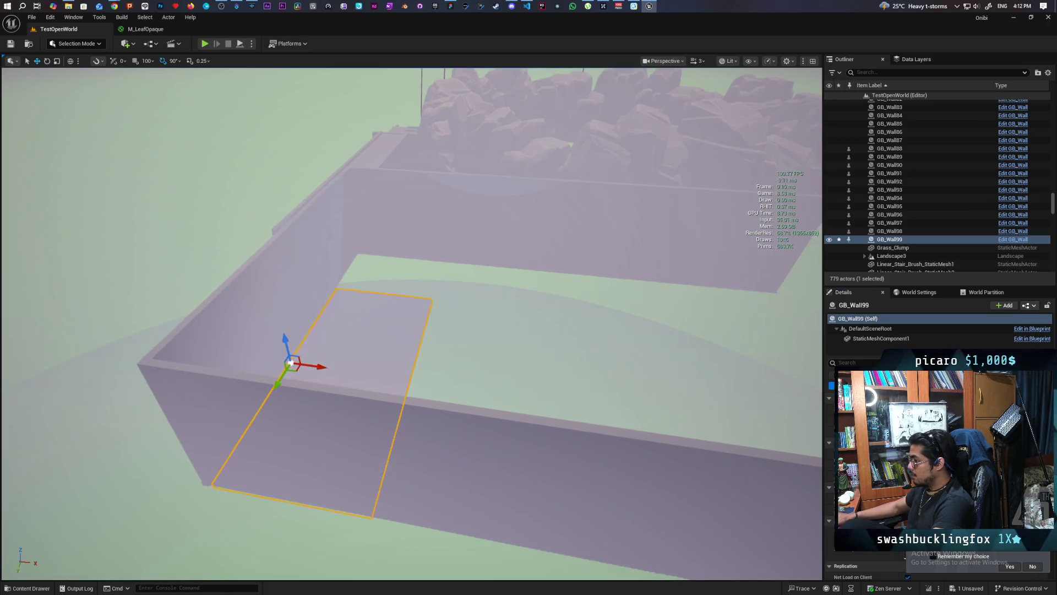
Step: Slide the GB_Wall99 slab right and stretch it across the enclosure floor
key(w)
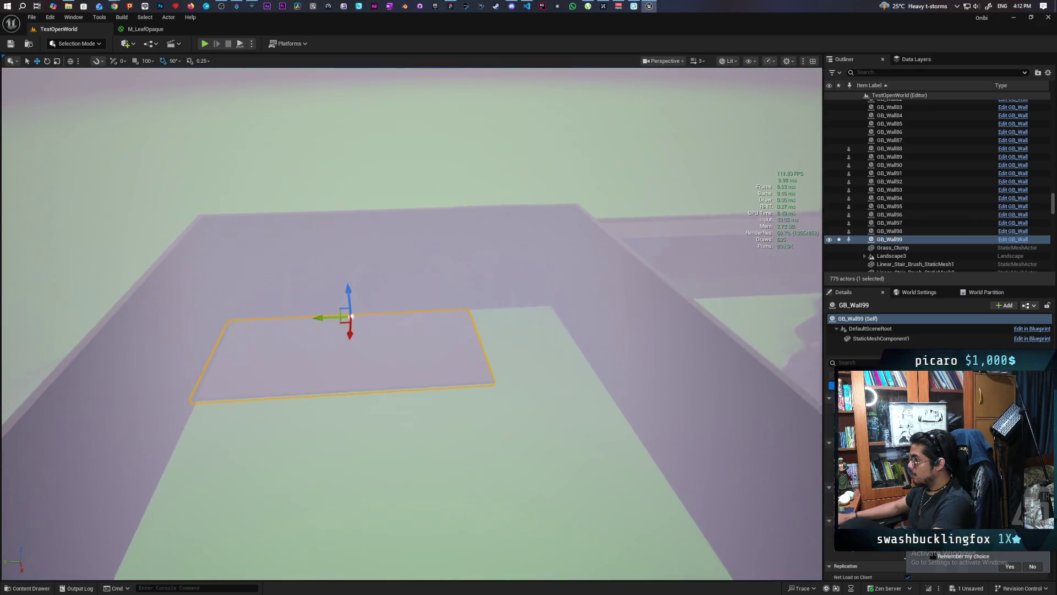
key(a)
drag(370, 304, 428, 302)
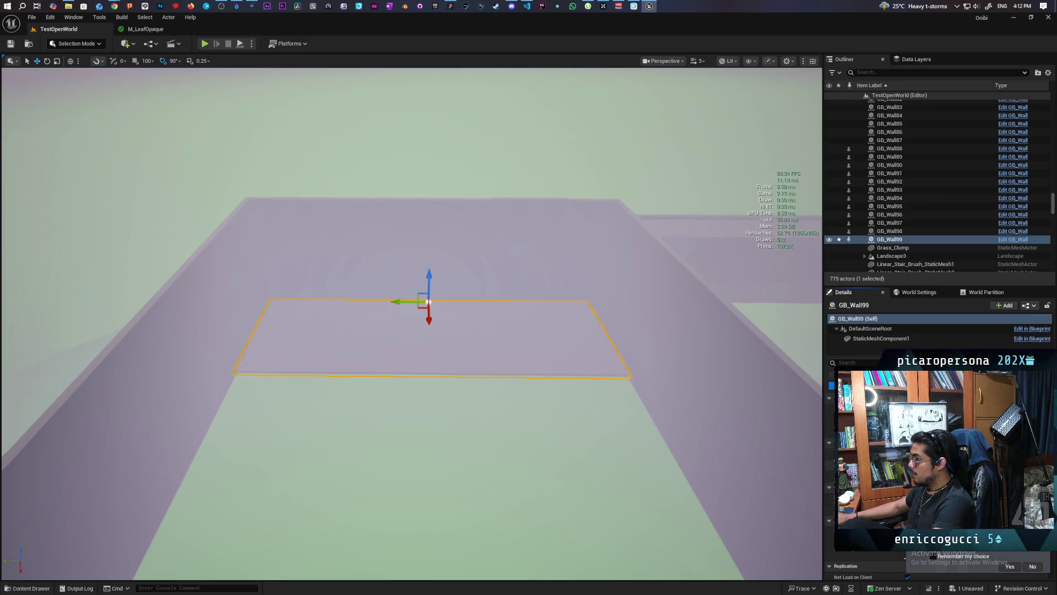
key(s)
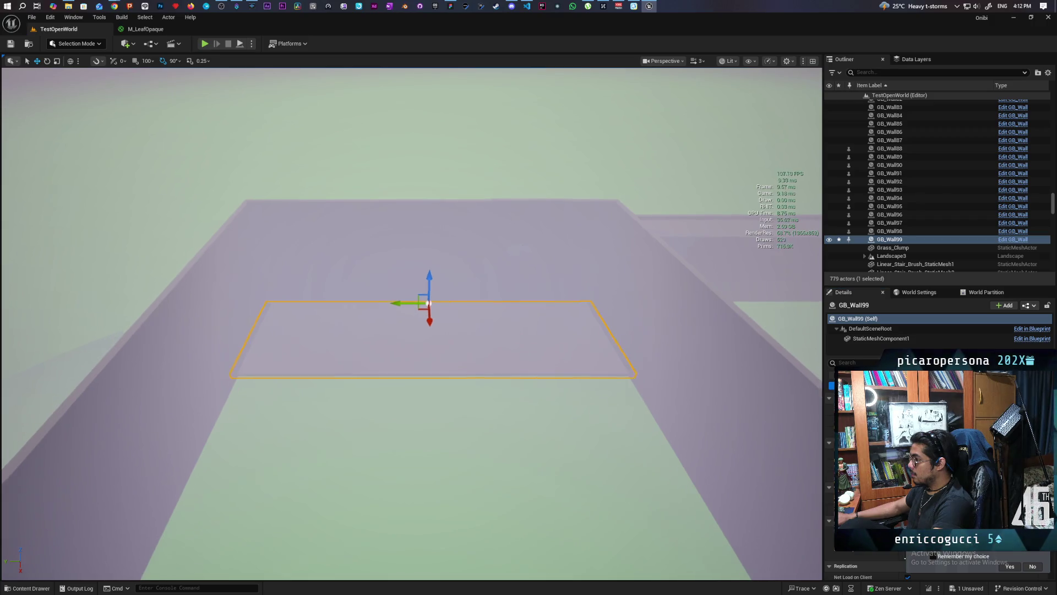
drag(428, 302, 528, 302)
Step: Inspect the GB_Wall99 floor from several angles around the enclosure
key(w)
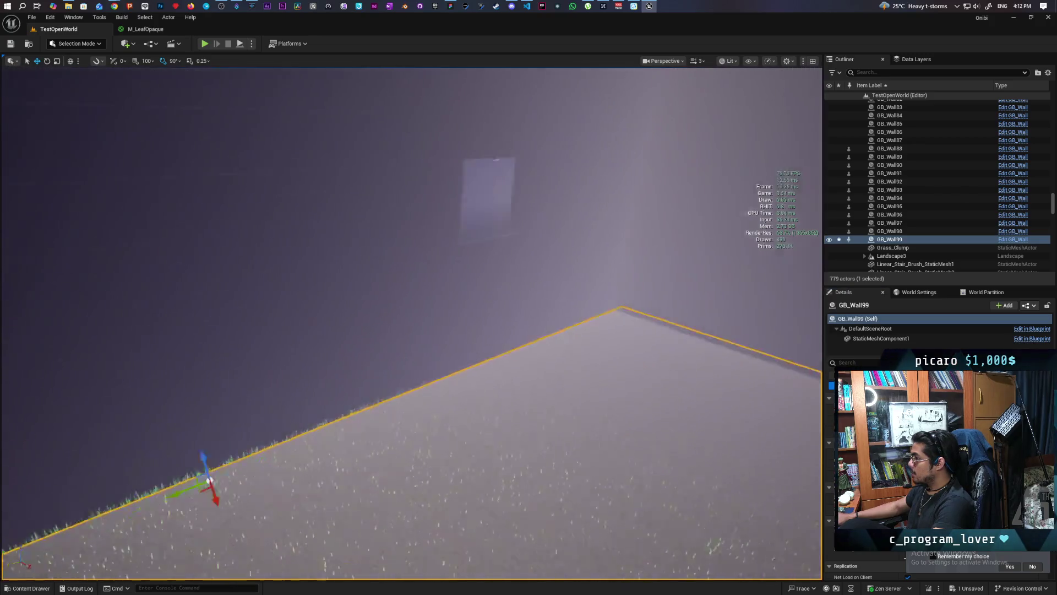
key(s)
key(s)
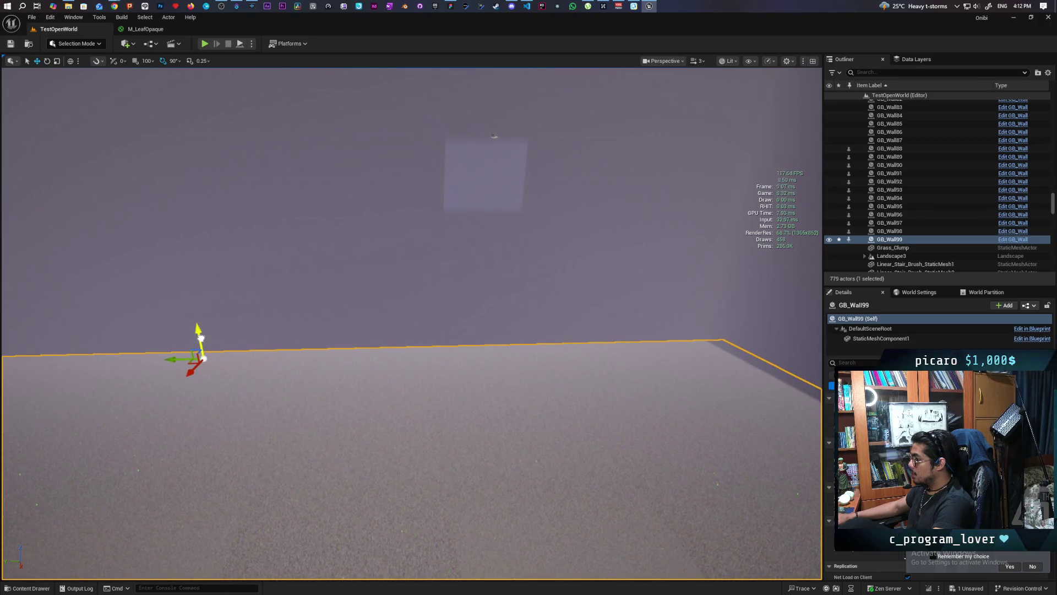
mouse_move(304, 378)
mouse_down()
mouse_move(293, 364)
mouse_move(330, 348)
mouse_move(442, 428)
mouse_up()
scroll(496, 447, down, 5)
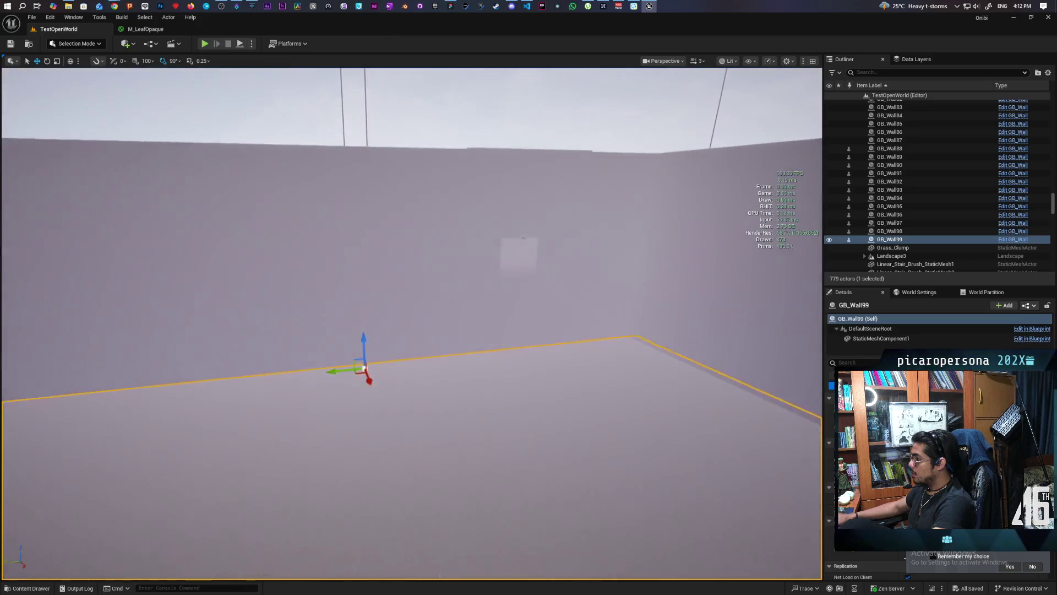
drag(412, 323, 394, 273)
mouse_move(492, 444)
mouse_down()
mouse_move(479, 438)
mouse_move(491, 444)
mouse_up()
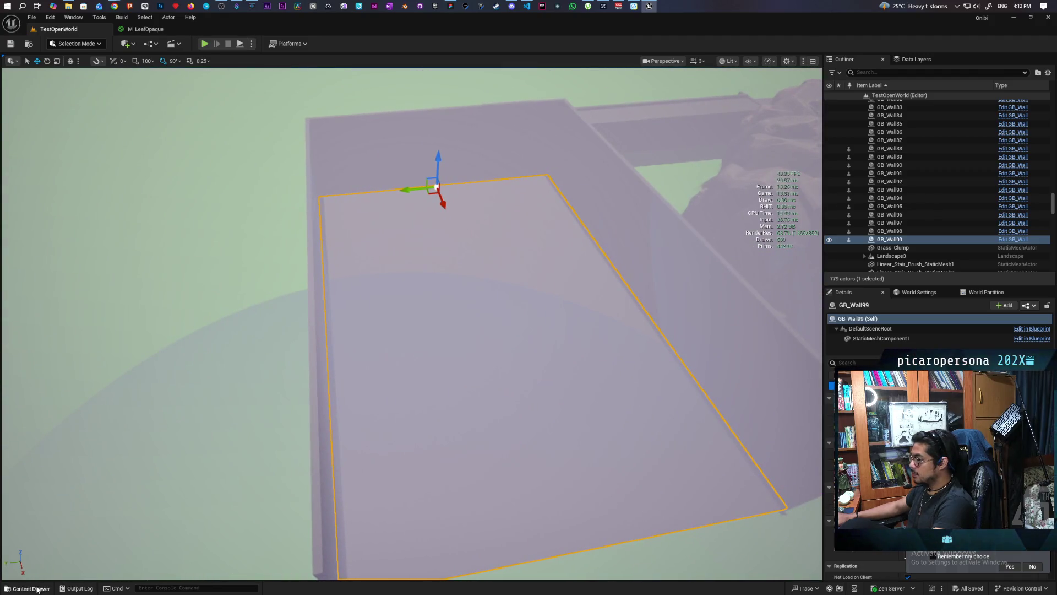
Step: Place BP_WaterVolume from Content > Core > Water_System inside the walled area
click(37, 589)
click(379, 391)
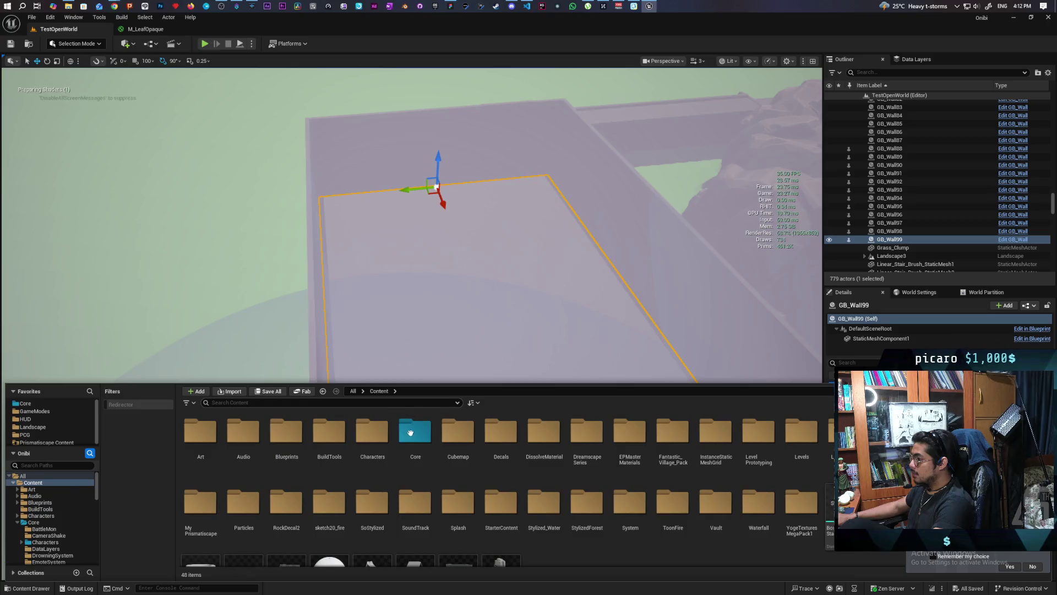
double_click(411, 436)
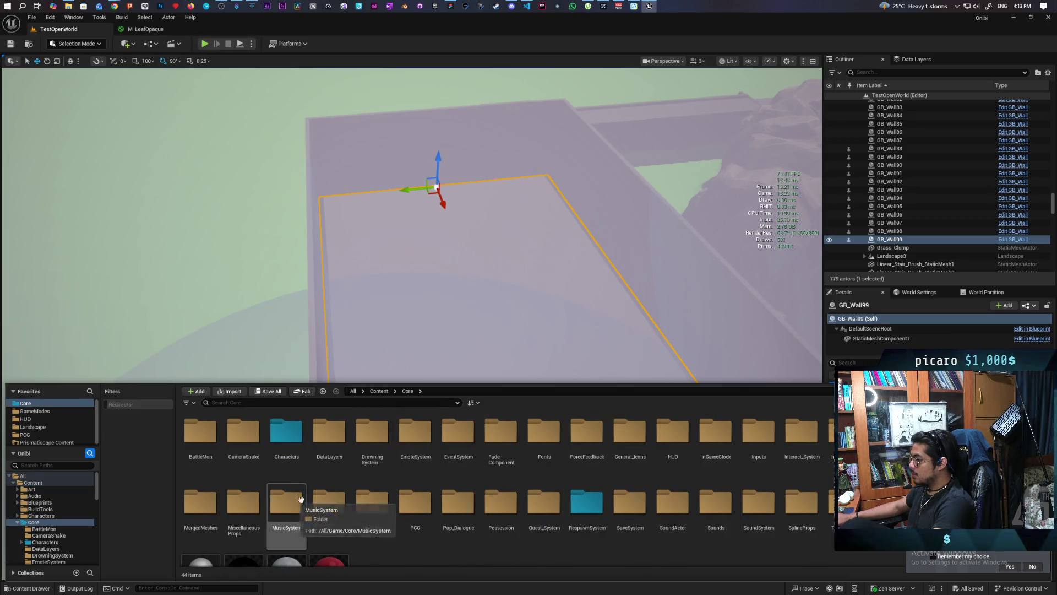
scroll(509, 487, down, 2)
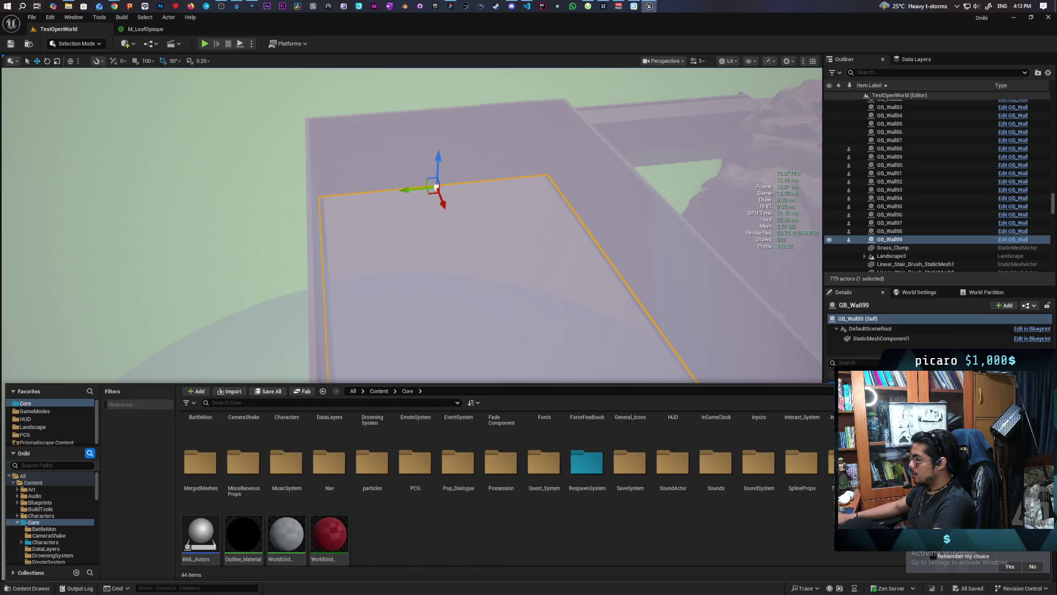
double_click(425, 507)
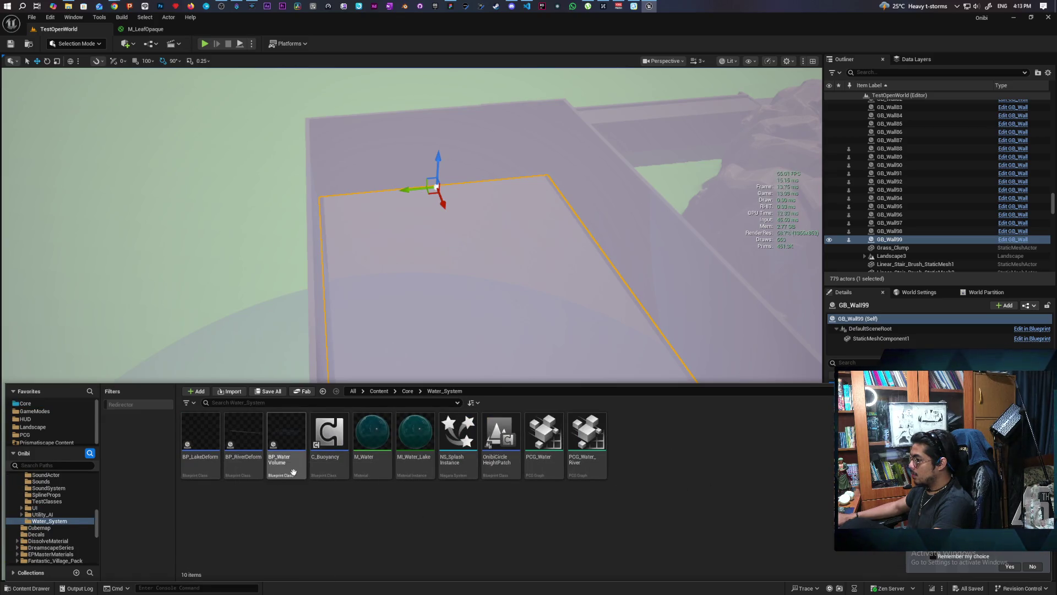
mouse_move(293, 472)
mouse_down()
mouse_move(444, 295)
mouse_move(475, 294)
mouse_move(488, 309)
mouse_up()
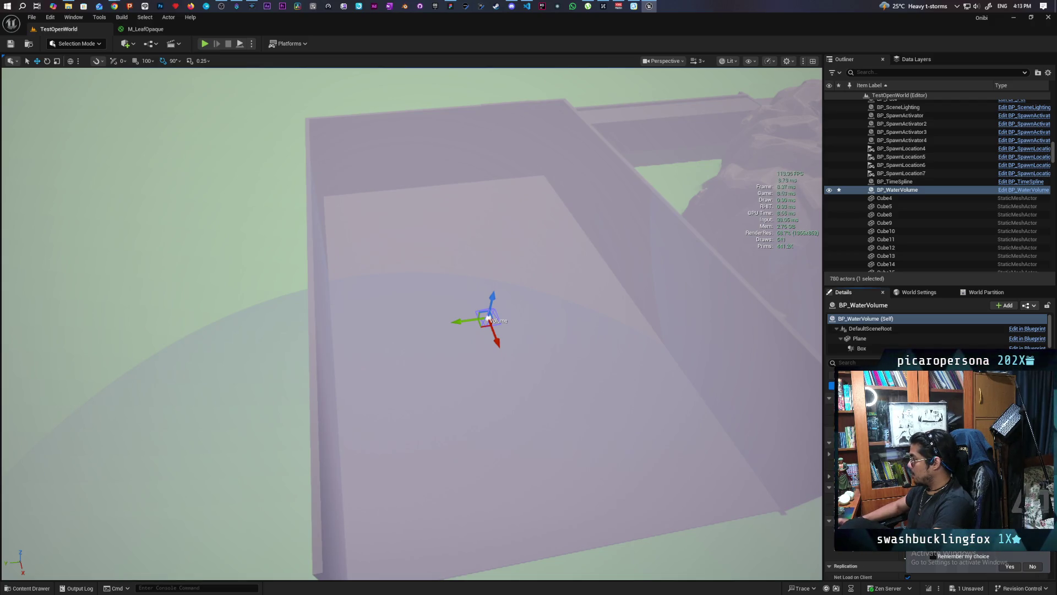
Step: Raise BP_WaterVolume along its Z axis so water fills the basin
mouse_move(798, 394)
mouse_down()
mouse_move(689, 375)
mouse_move(672, 308)
mouse_up()
scroll(505, 262, down, 5)
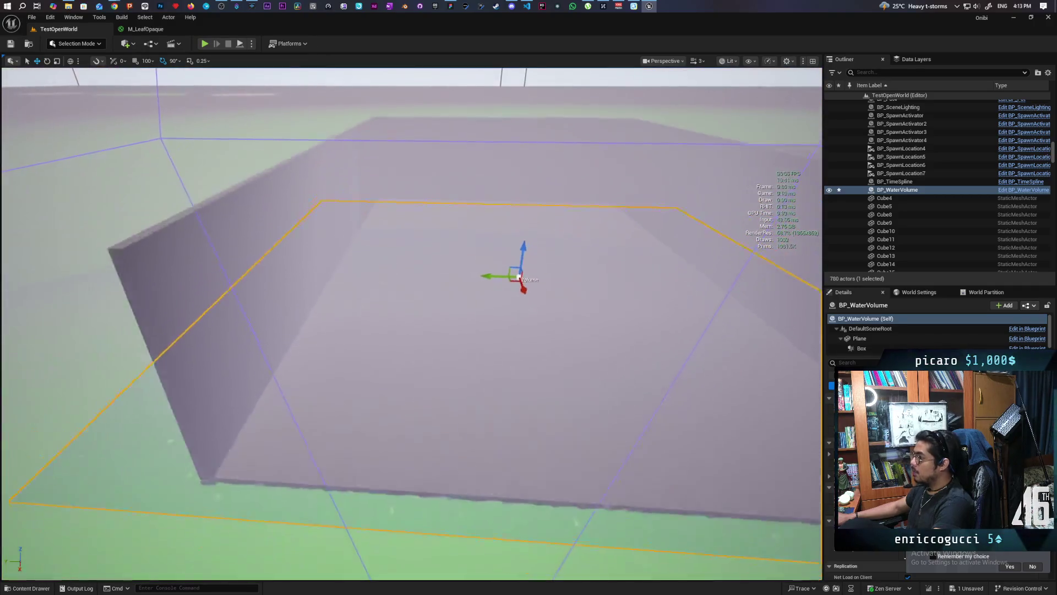
drag(513, 252, 519, 236)
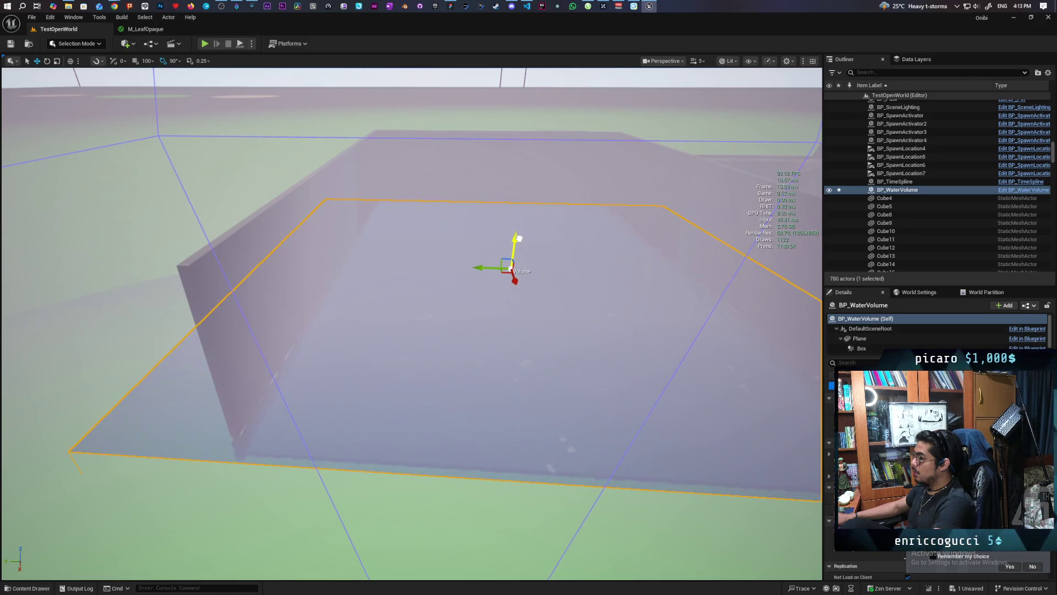
drag(490, 344, 522, 357)
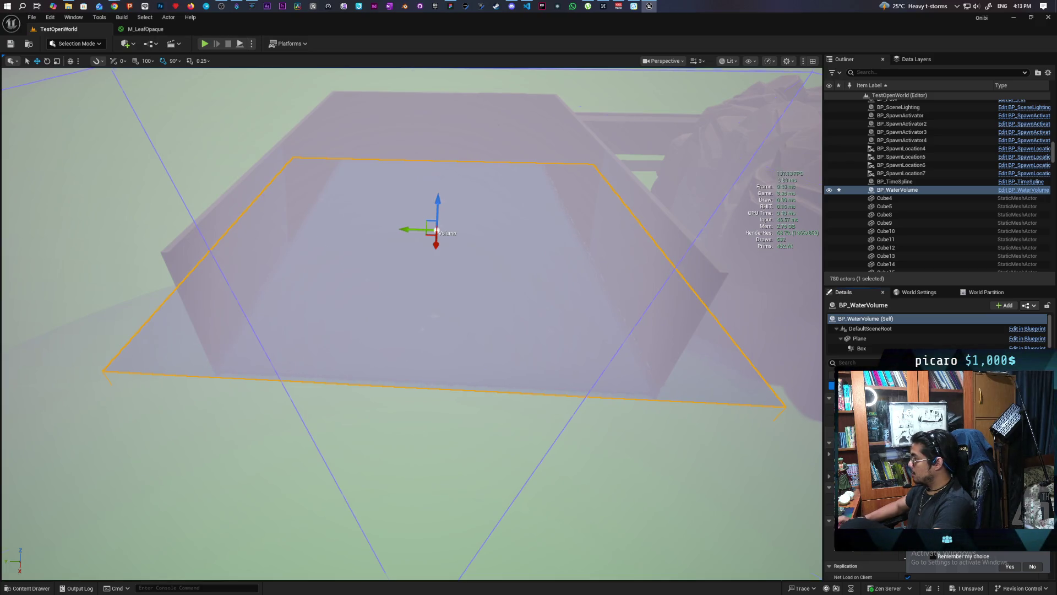
Step: Fly around and under the water volume to inspect it, then bring up GB_Wall99's actions
drag(521, 357, 521, 357)
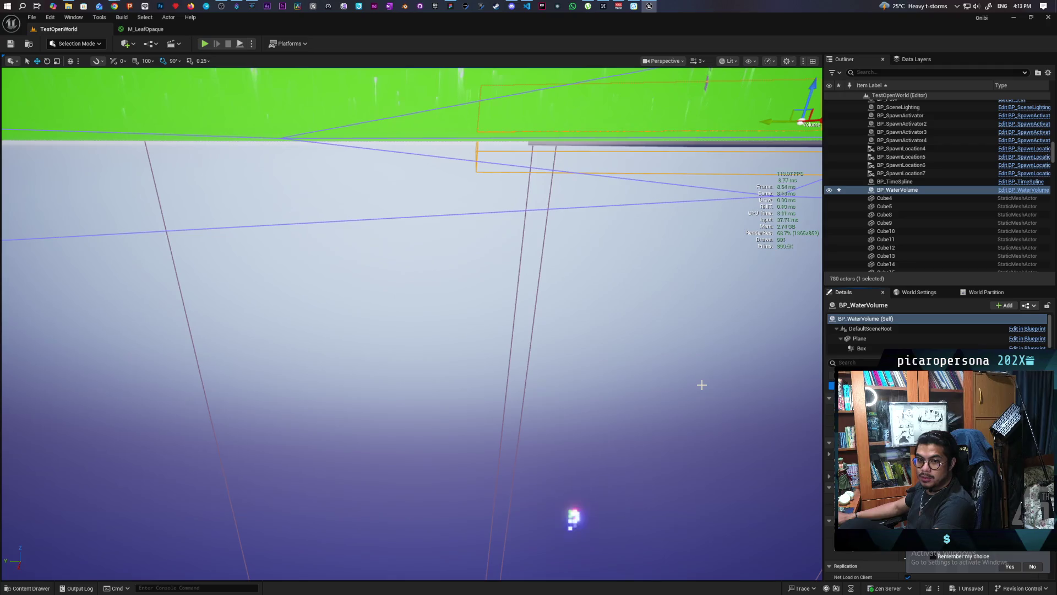
drag(522, 356, 522, 357)
drag(729, 326, 730, 325)
drag(818, 422, 819, 423)
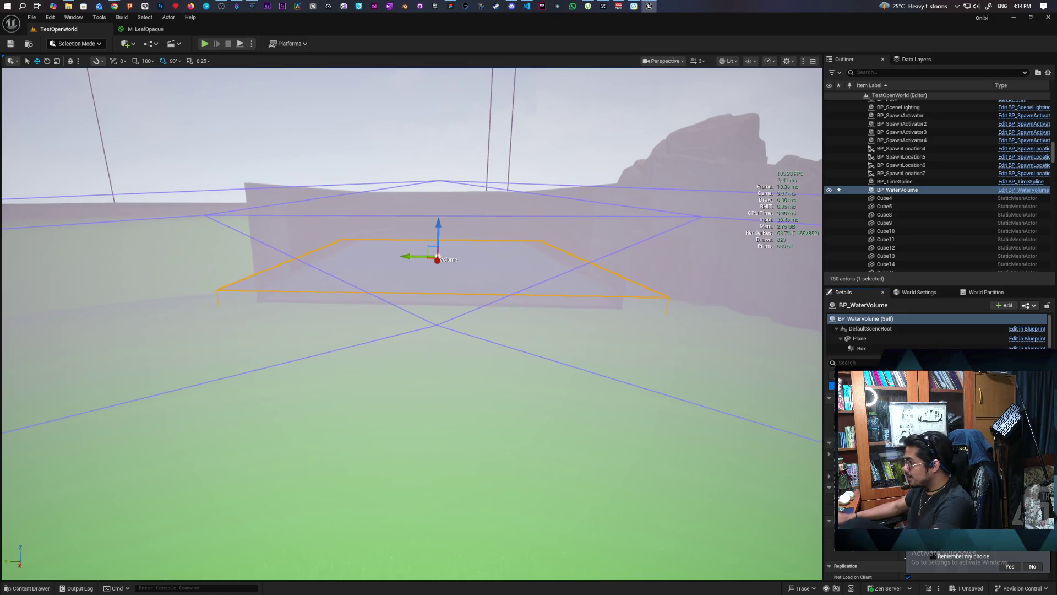
drag(819, 423, 819, 423)
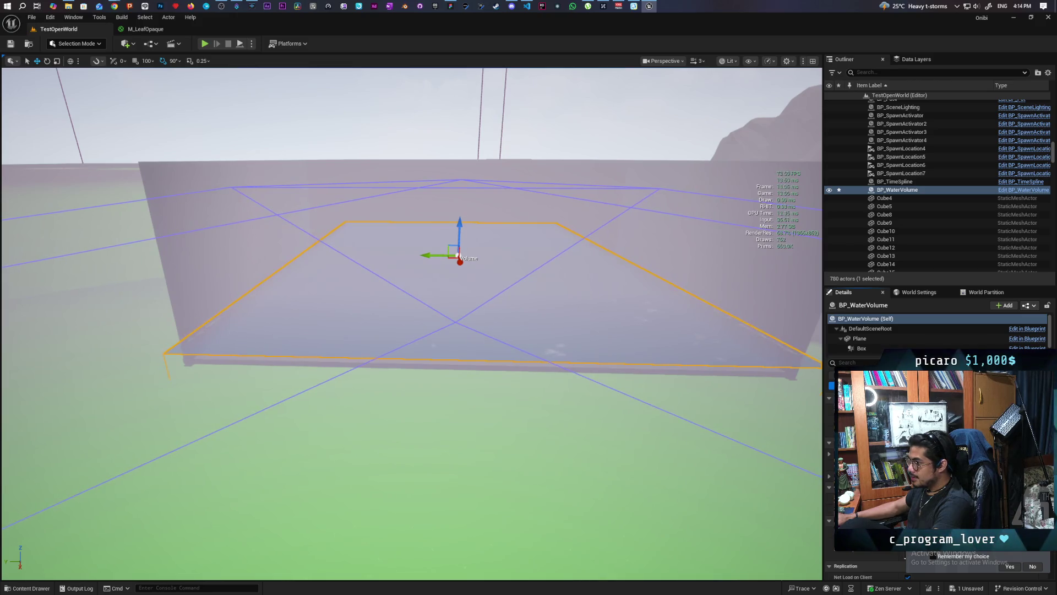
drag(786, 412, 786, 412)
drag(497, 380, 496, 381)
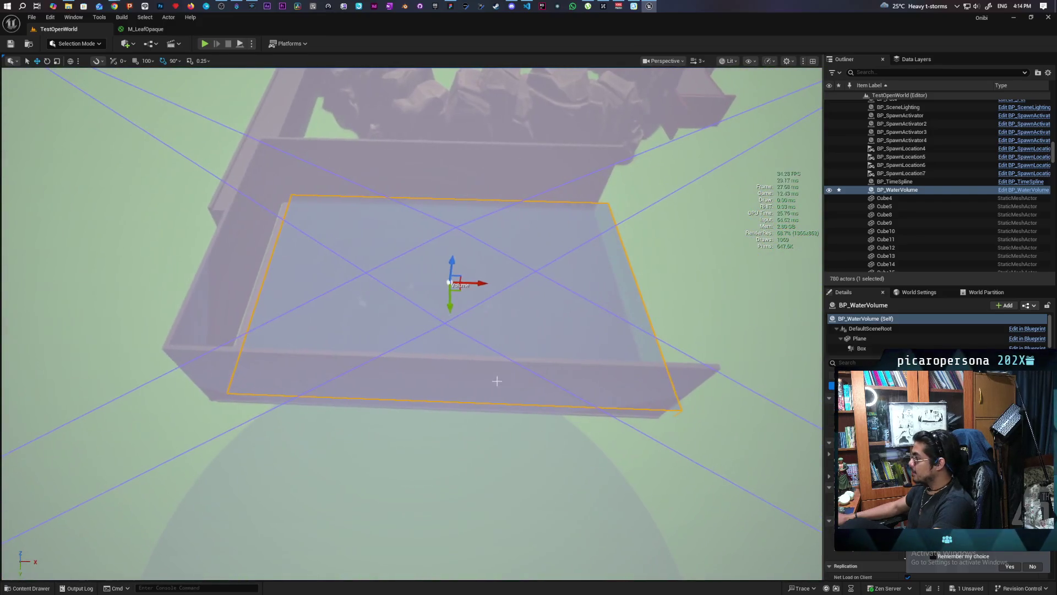
drag(465, 282, 465, 282)
right_click(329, 306)
Step: Load the region around GB_Wall99 and fly around inspecting the water and walls
click(329, 306)
drag(393, 302, 394, 301)
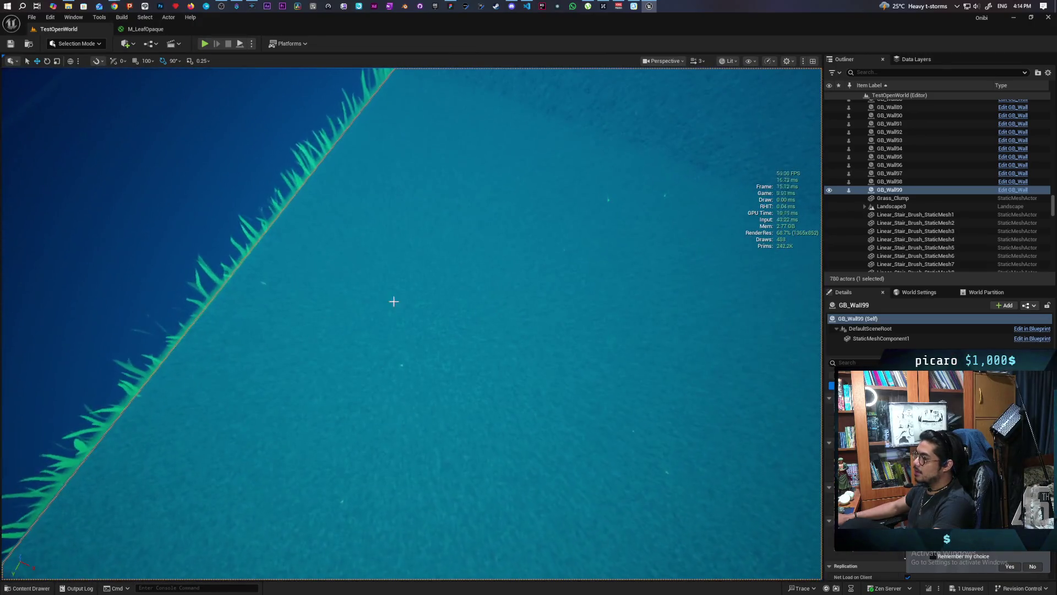
drag(528, 321, 528, 321)
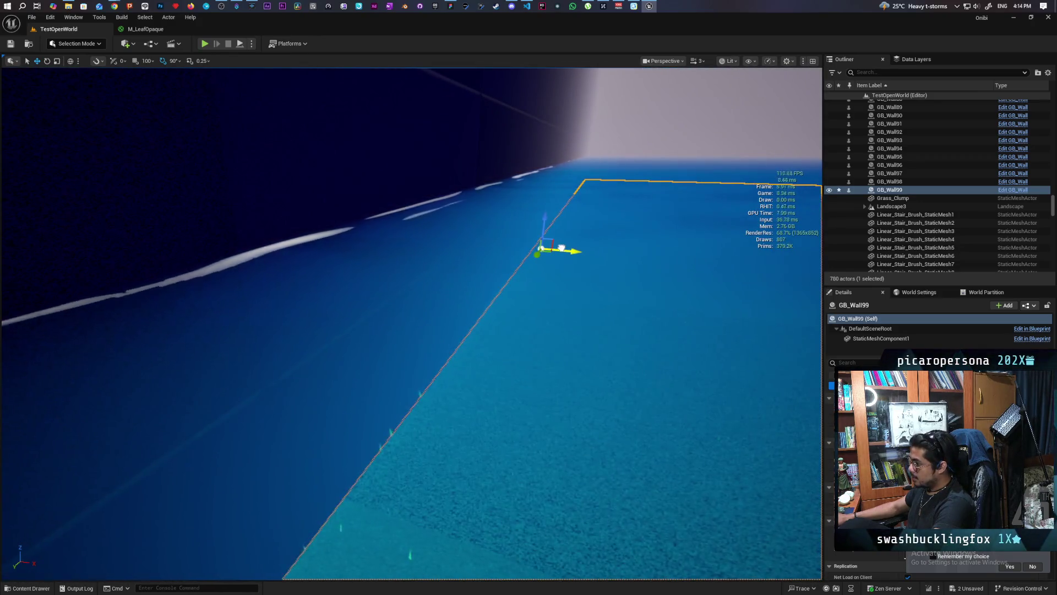
drag(575, 276, 575, 276)
drag(572, 376, 575, 377)
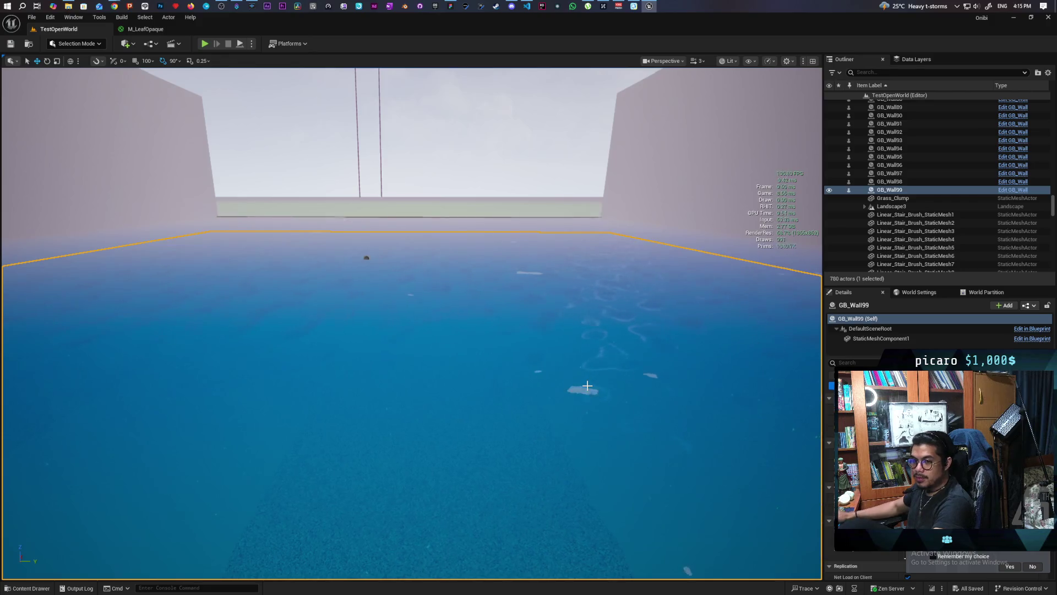
drag(632, 375, 636, 359)
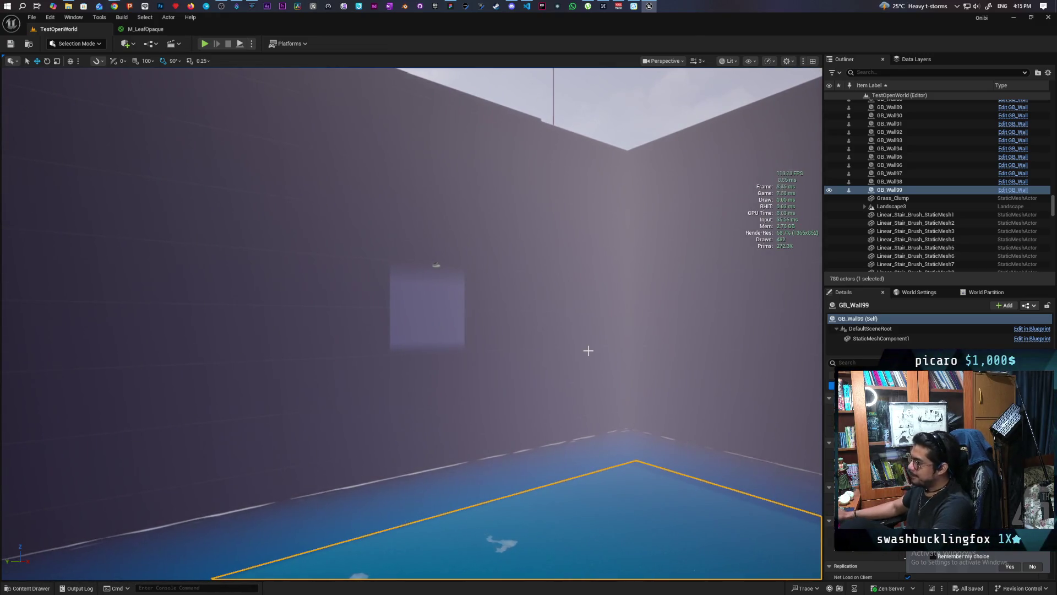
drag(588, 350, 588, 350)
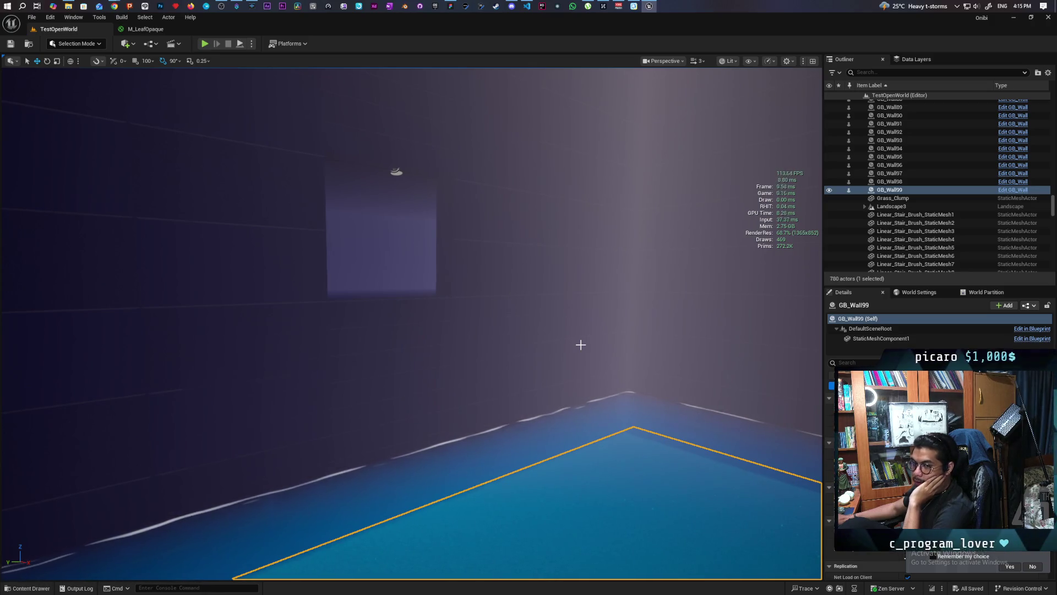
mouse_move(601, 336)
mouse_down()
mouse_move(658, 322)
mouse_move(581, 300)
mouse_move(617, 295)
mouse_move(584, 311)
mouse_move(622, 308)
mouse_move(600, 319)
mouse_move(589, 325)
mouse_move(605, 311)
mouse_move(562, 322)
mouse_up()
mouse_move(652, 339)
mouse_down()
mouse_move(645, 356)
mouse_move(622, 358)
mouse_up()
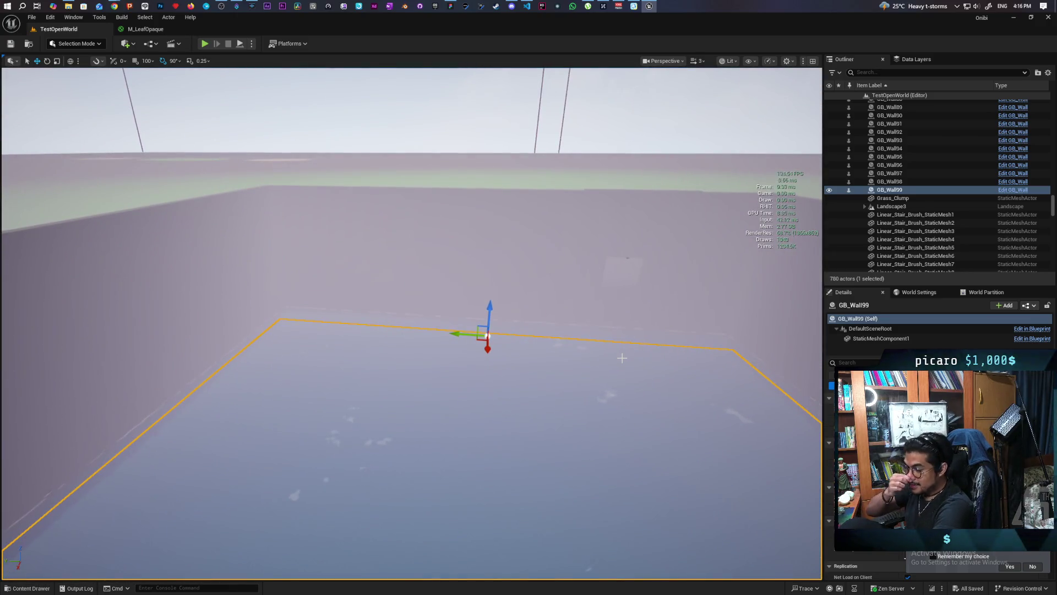
key(w)
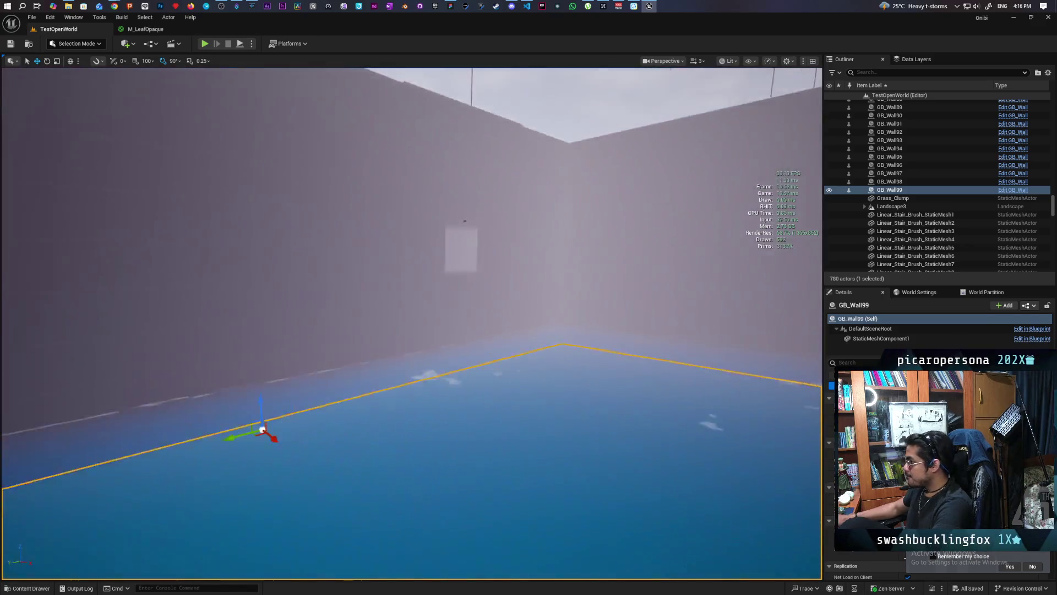
key(w)
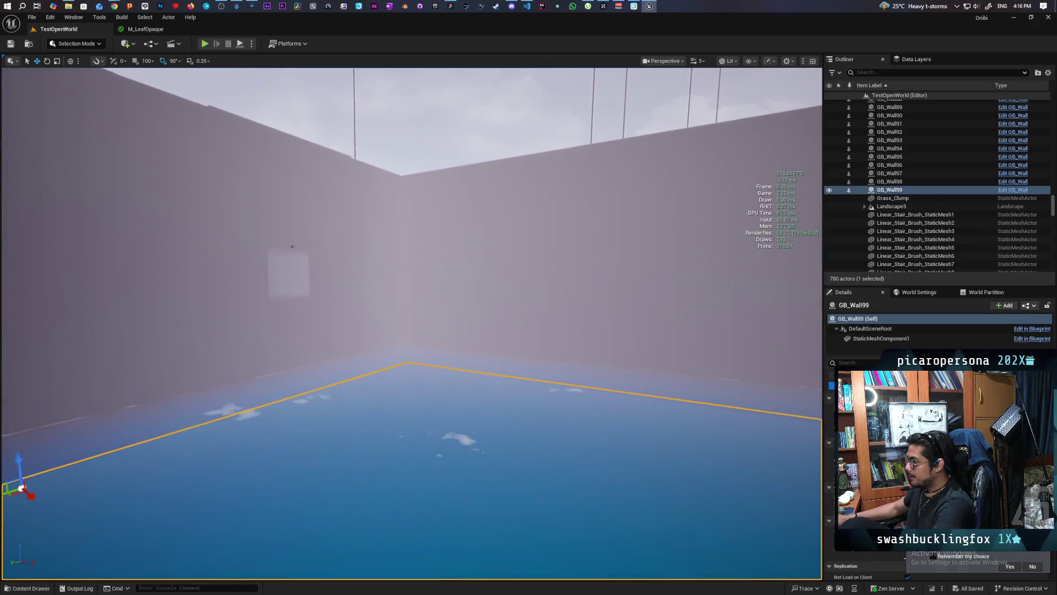
key(w)
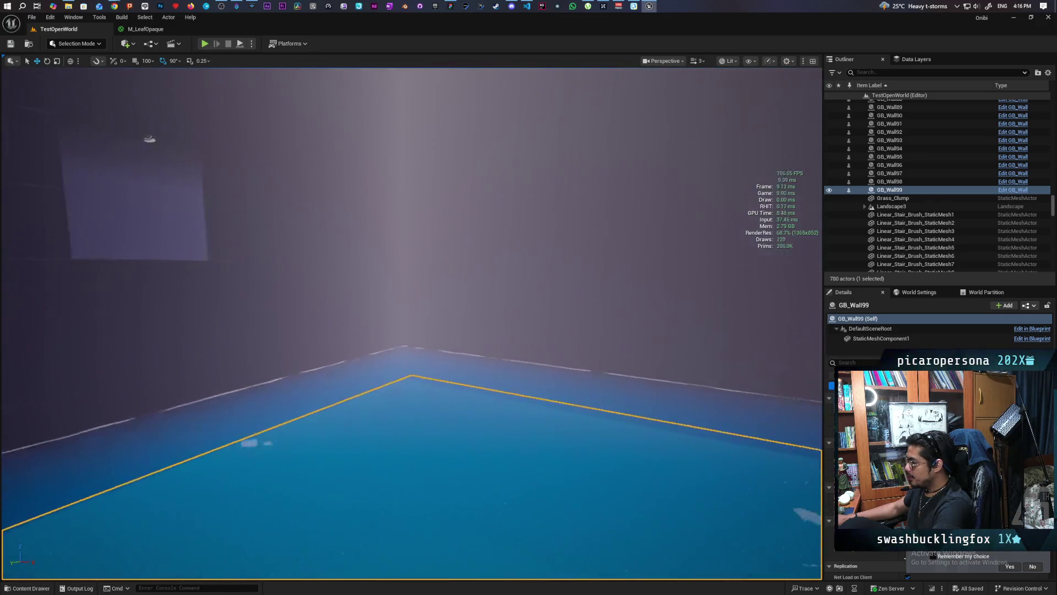
key(w)
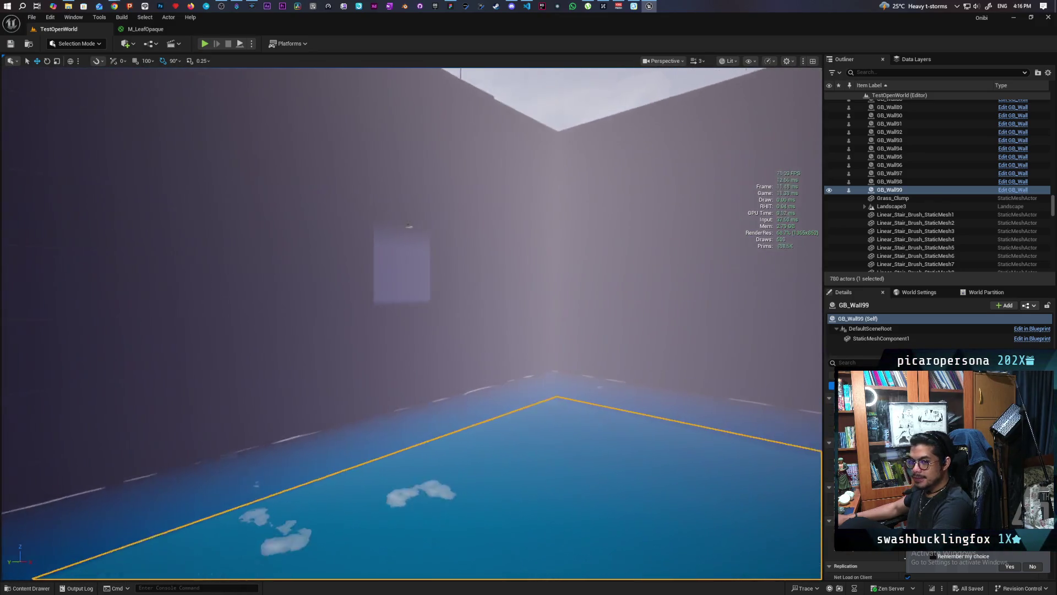
key(w)
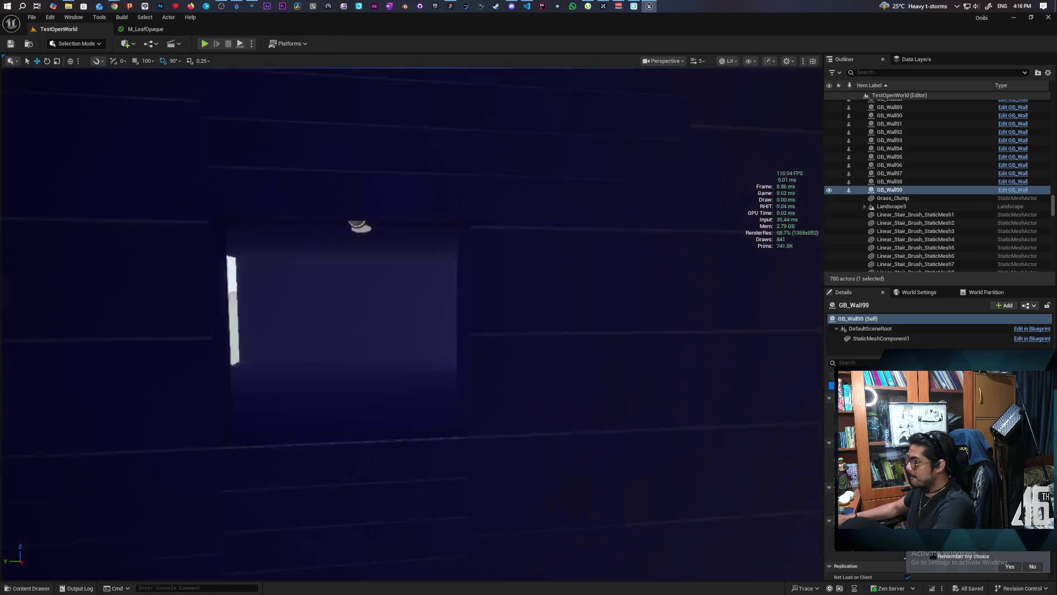
key(w)
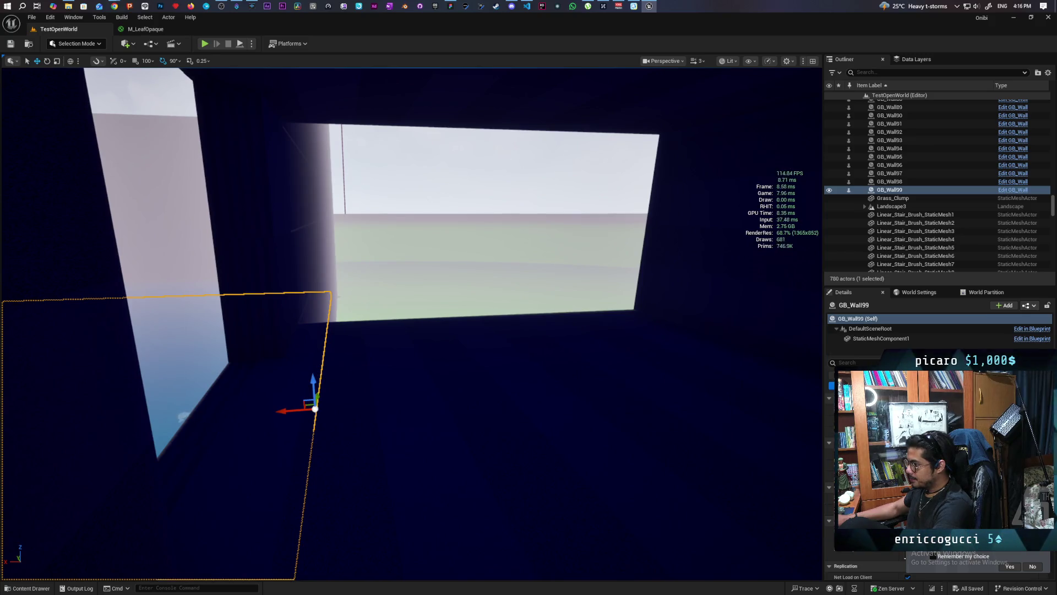
key(w)
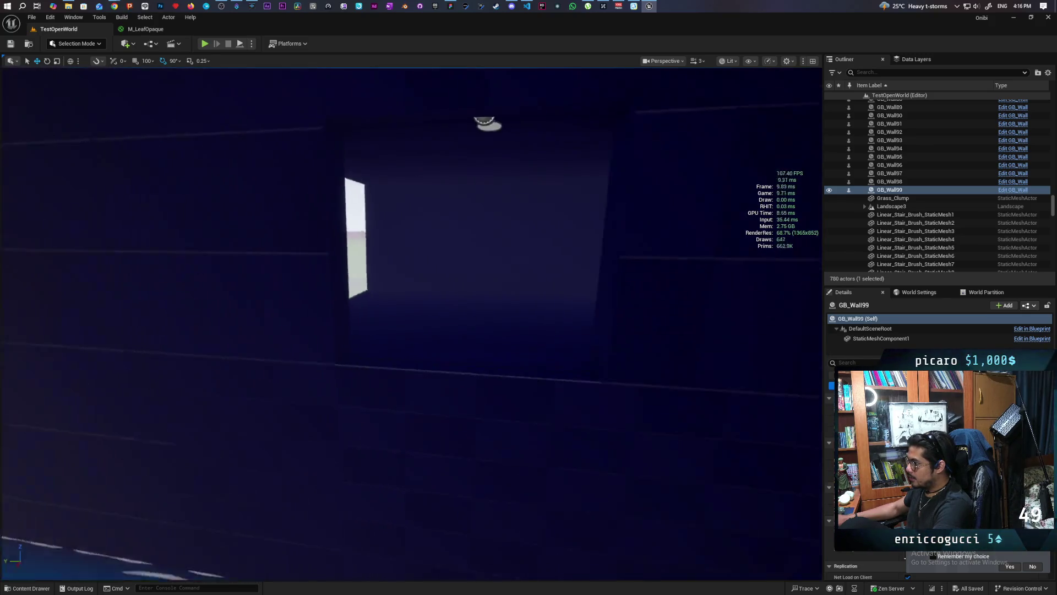
key(w)
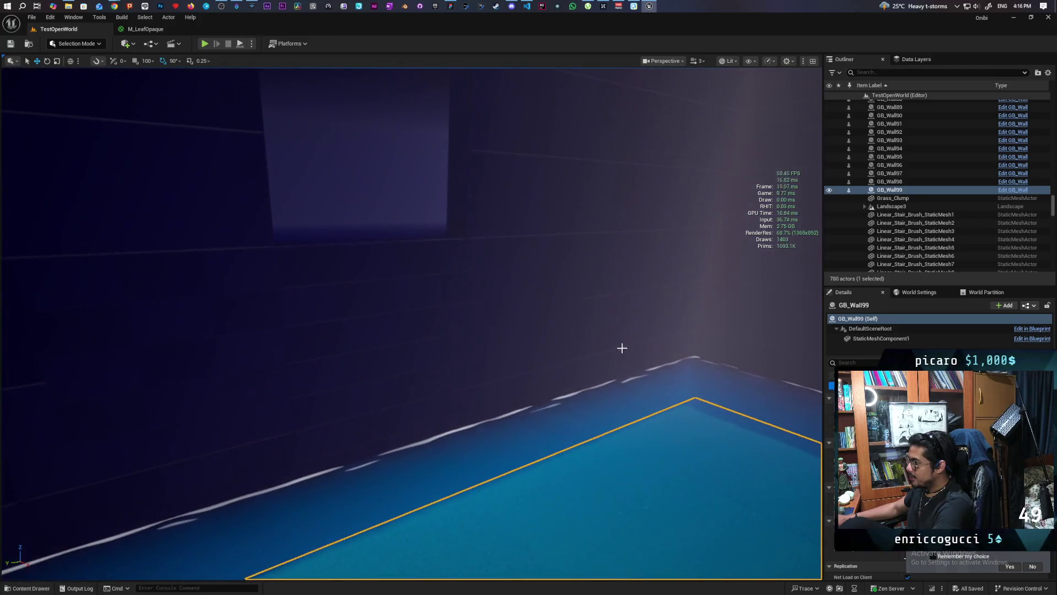
key(w)
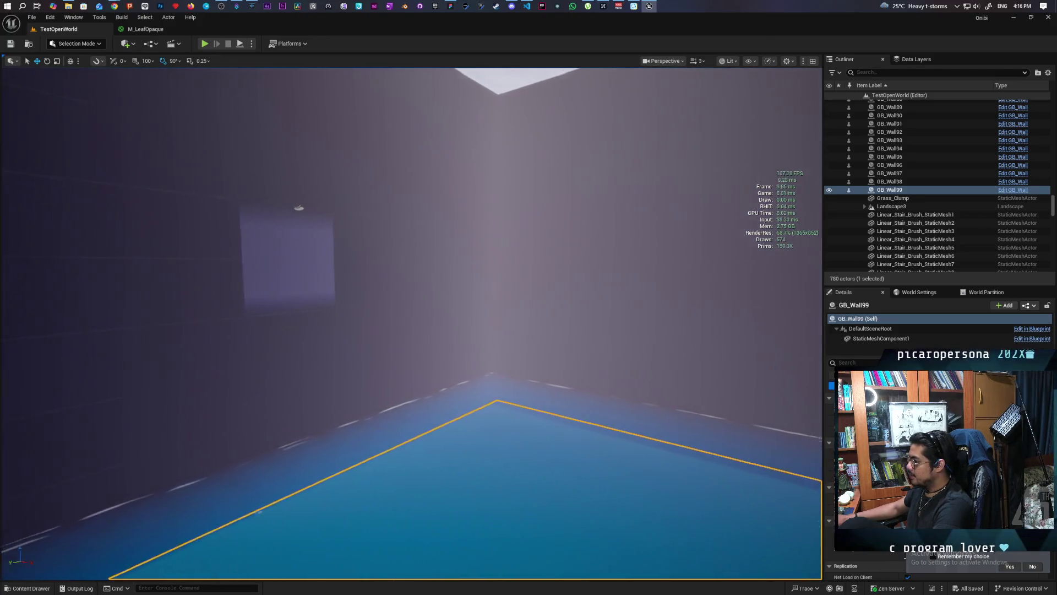
key(w)
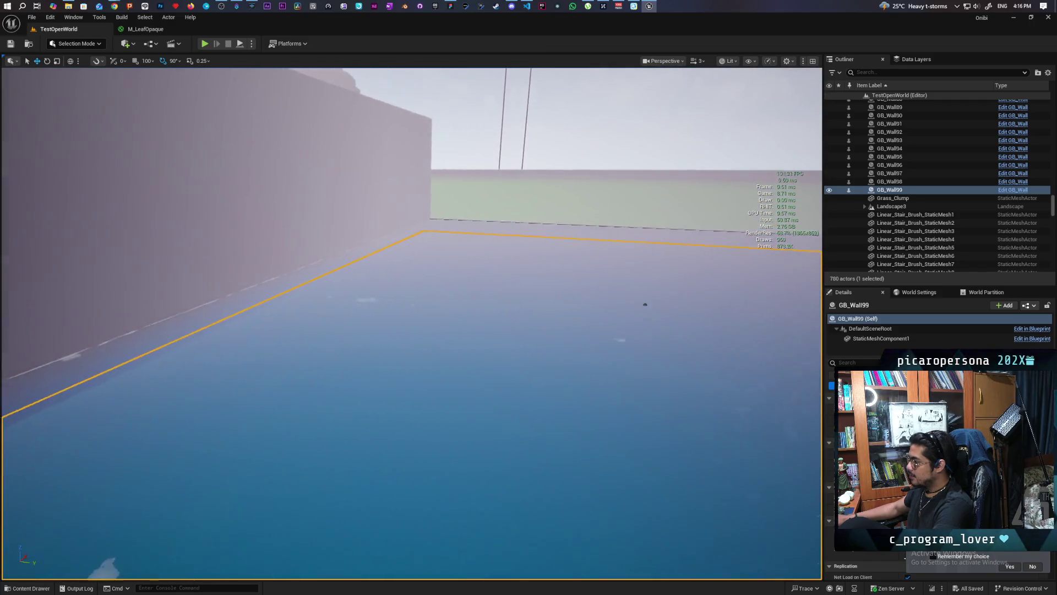
key(w)
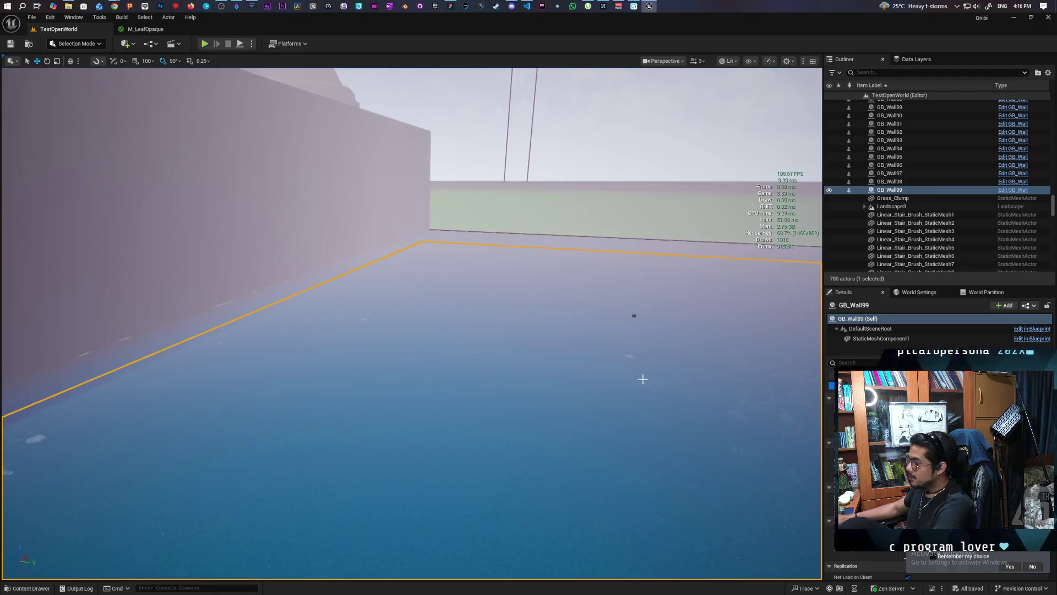
key(w)
key(w)
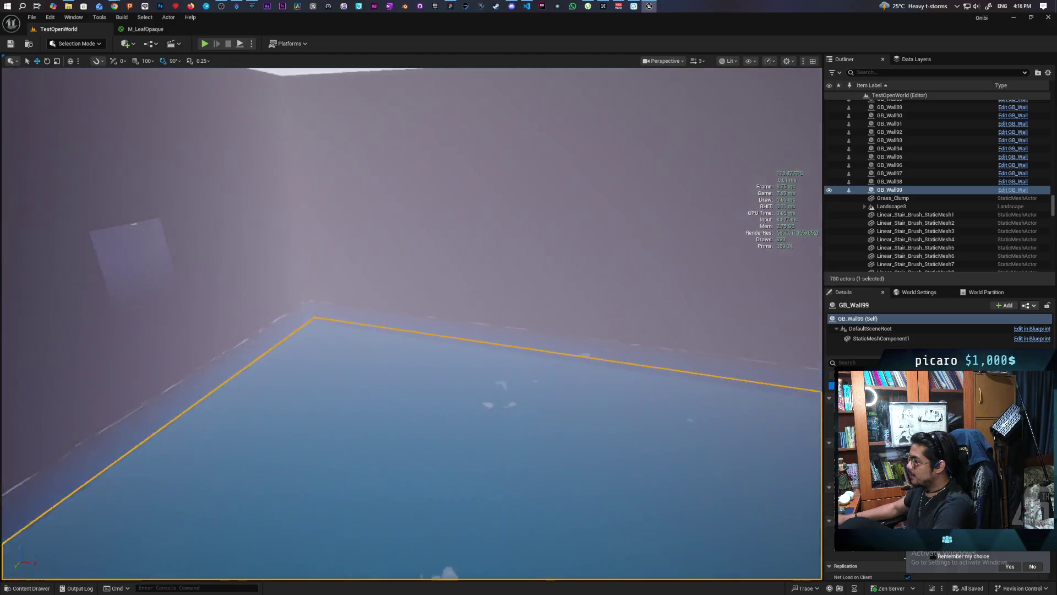
key(w)
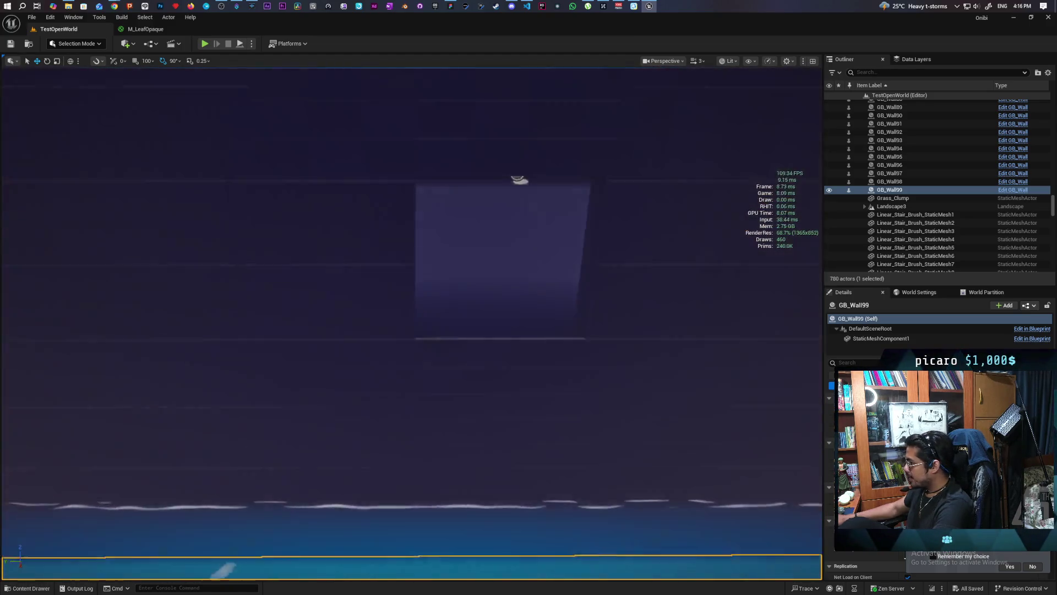
key(s)
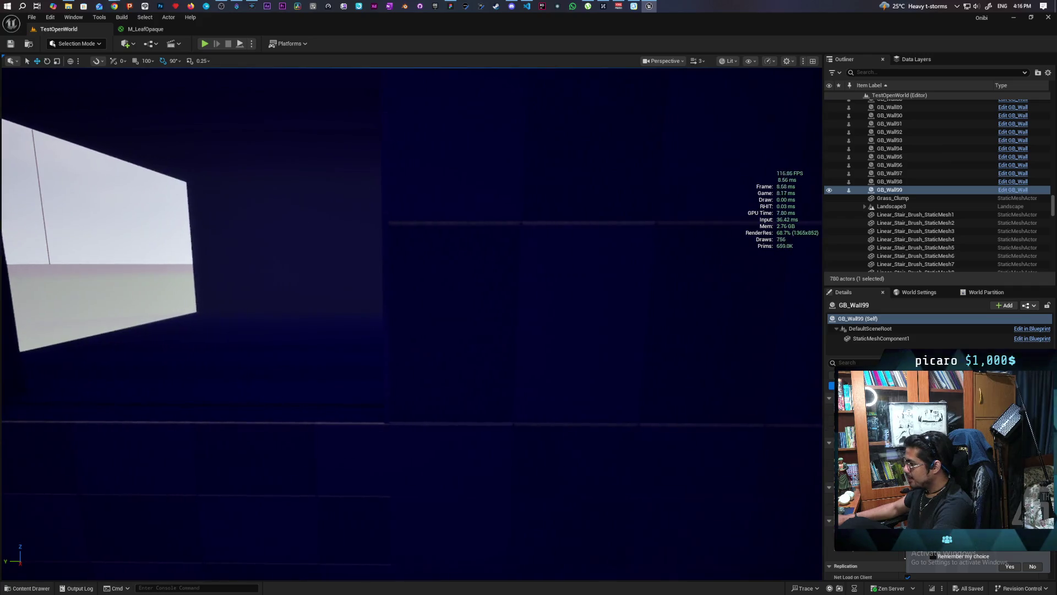
key(s)
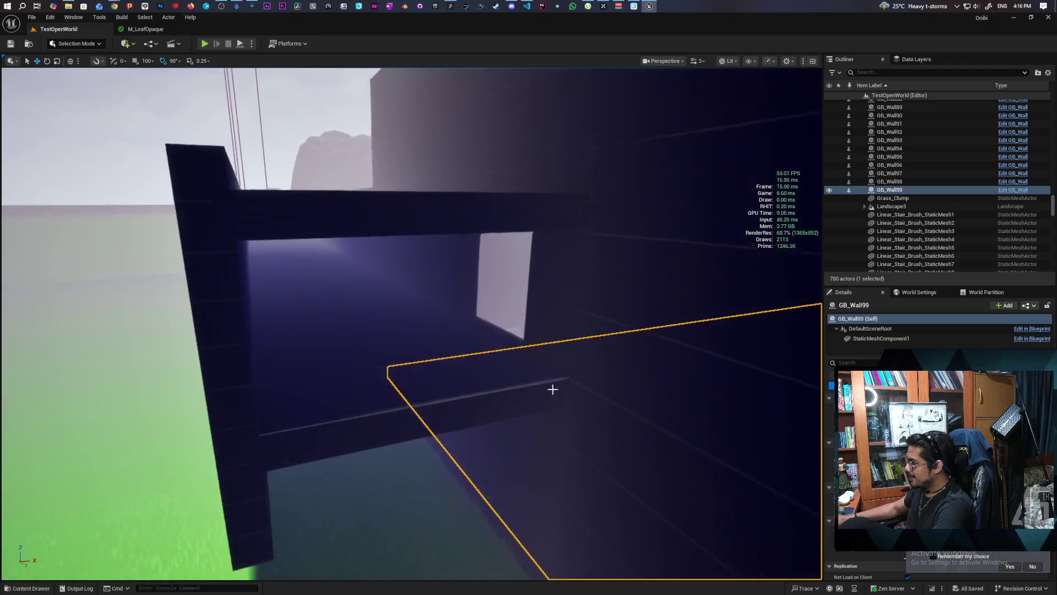
Step: Place a new GB_Wall piece (GB_Wall100) beside GB_Wall87 and slide it along X
click(328, 428)
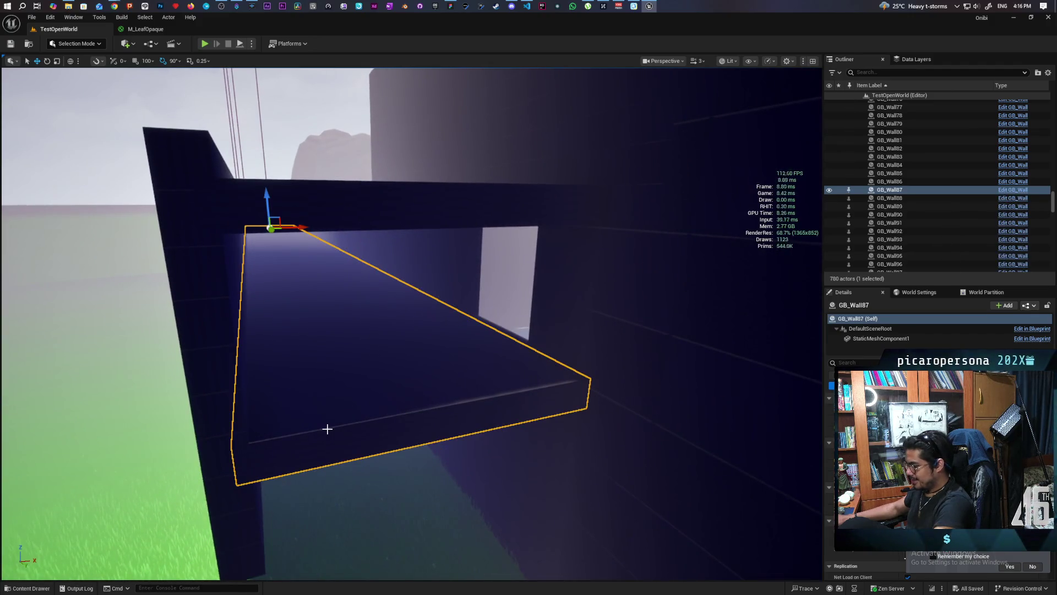
key(ctrl+space)
mouse_move(290, 455)
mouse_down()
mouse_move(378, 326)
mouse_move(354, 359)
mouse_move(361, 350)
mouse_move(373, 368)
mouse_up()
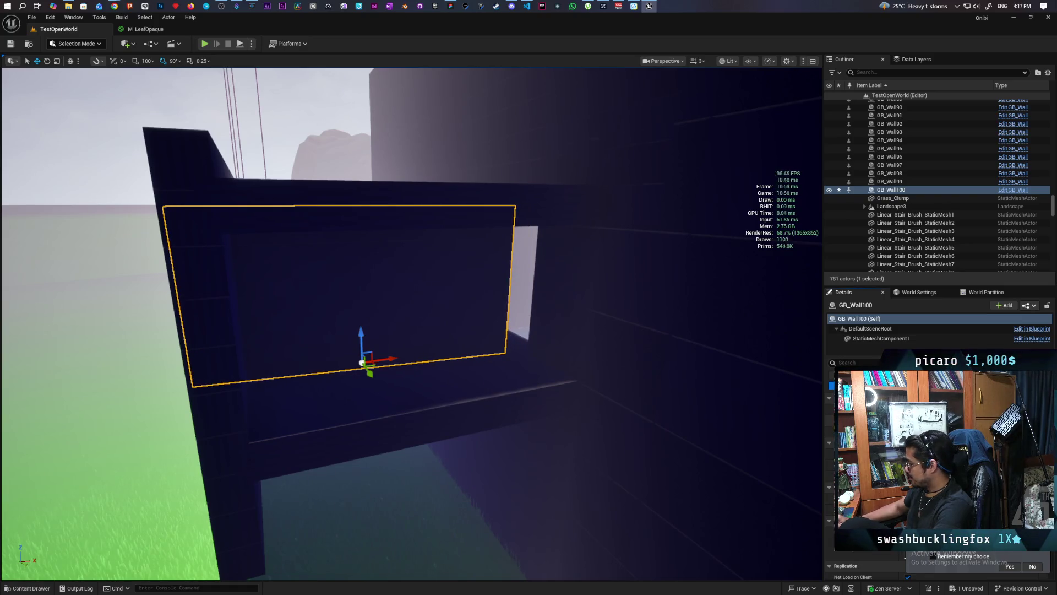
mouse_move(382, 359)
mouse_down()
mouse_move(404, 357)
mouse_move(440, 471)
mouse_move(385, 451)
mouse_move(408, 440)
mouse_move(375, 446)
mouse_move(342, 424)
mouse_move(341, 454)
mouse_up()
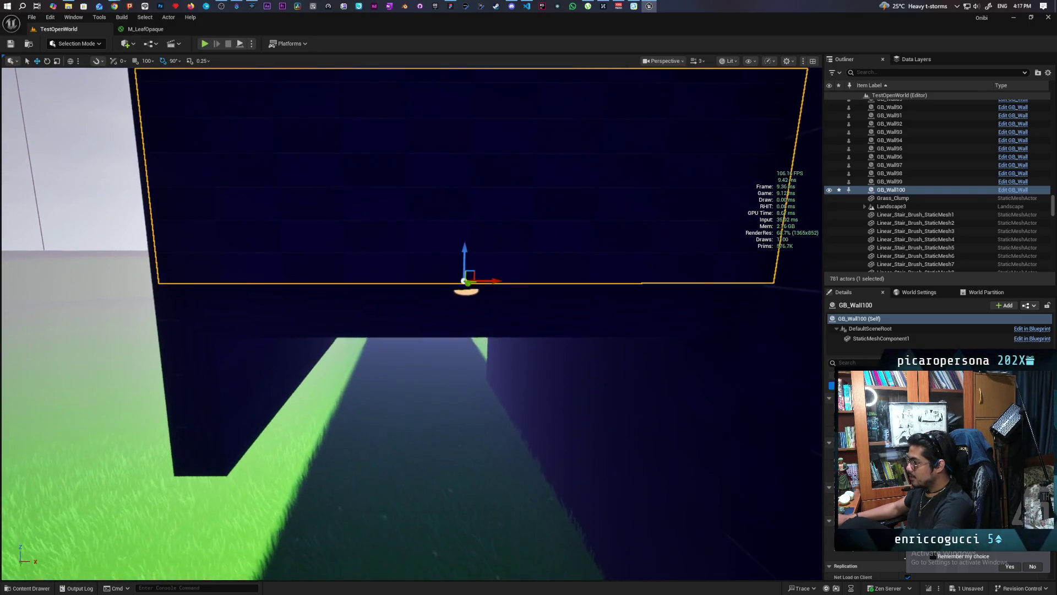
Step: Save the TestOpenWorld level, then fly the camera through the wall to the grey room
mouse_move(474, 324)
mouse_down()
mouse_move(474, 286)
mouse_move(462, 305)
mouse_up()
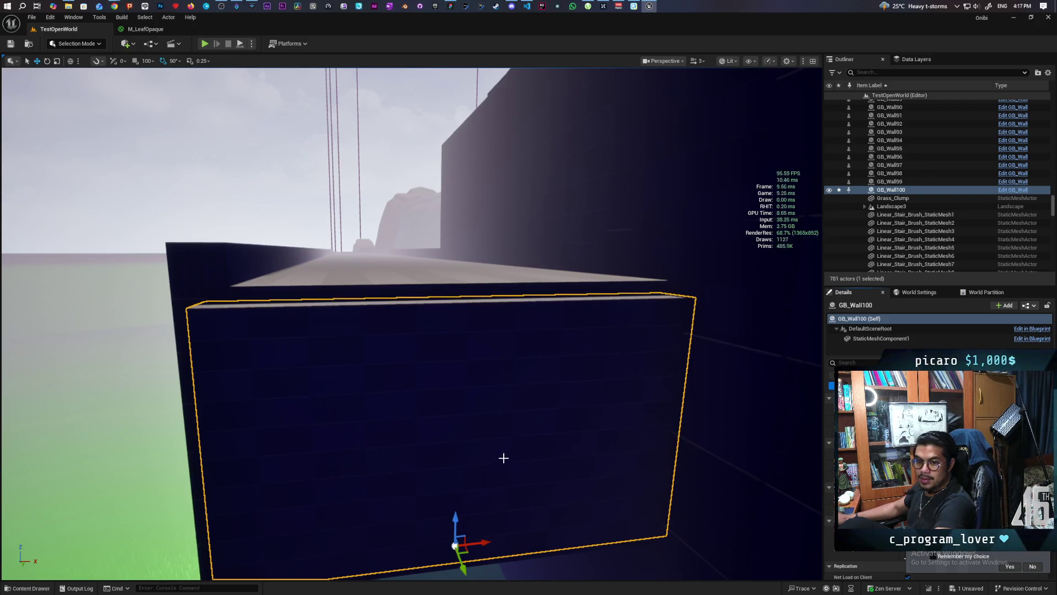
key(ctrl+s)
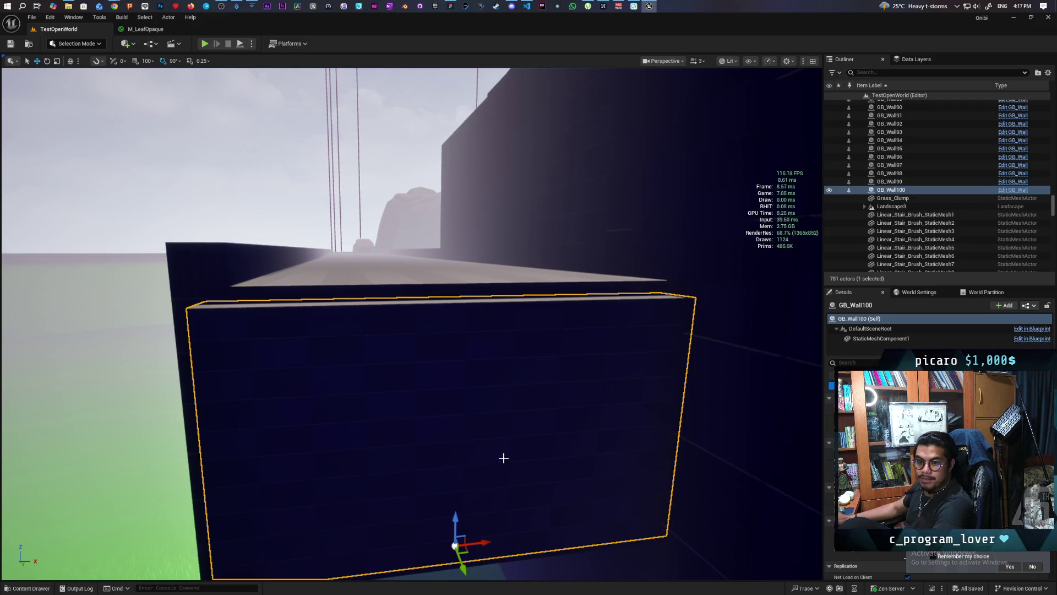
mouse_move(498, 453)
mouse_down()
mouse_move(493, 408)
mouse_move(468, 369)
mouse_move(413, 364)
mouse_up()
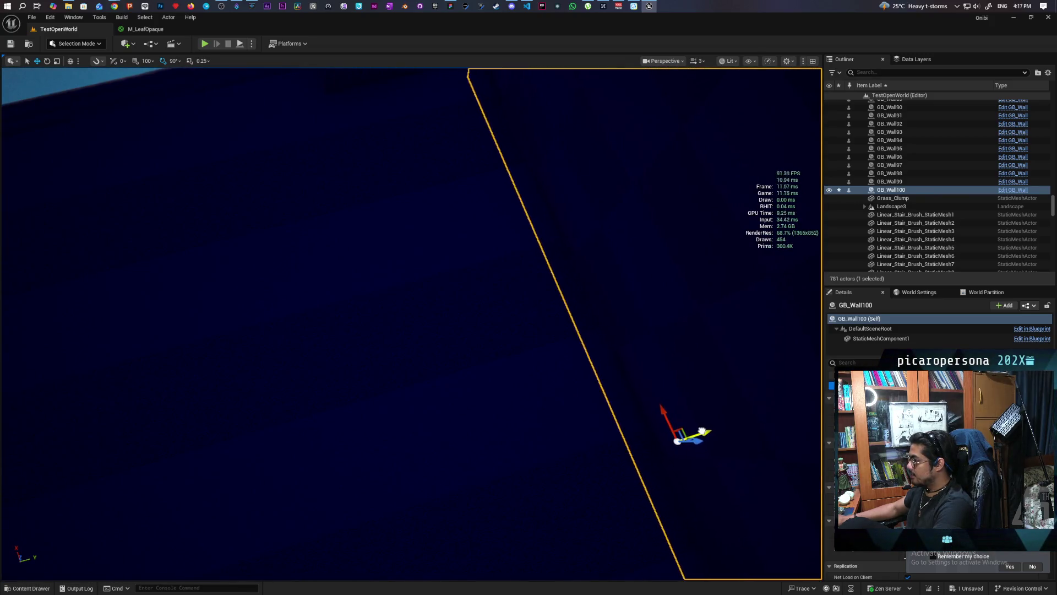
mouse_move(709, 430)
mouse_down()
mouse_move(672, 407)
mouse_move(503, 380)
mouse_up()
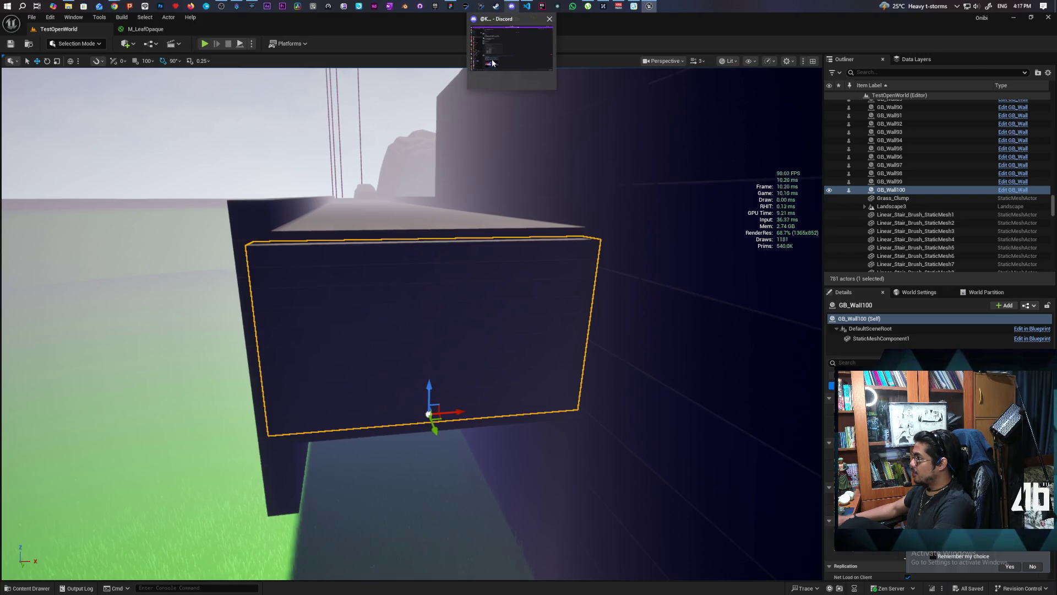
Step: Bring up the teammate's Discord direct messages with the Animation Blueprint Linking link
click(512, 6)
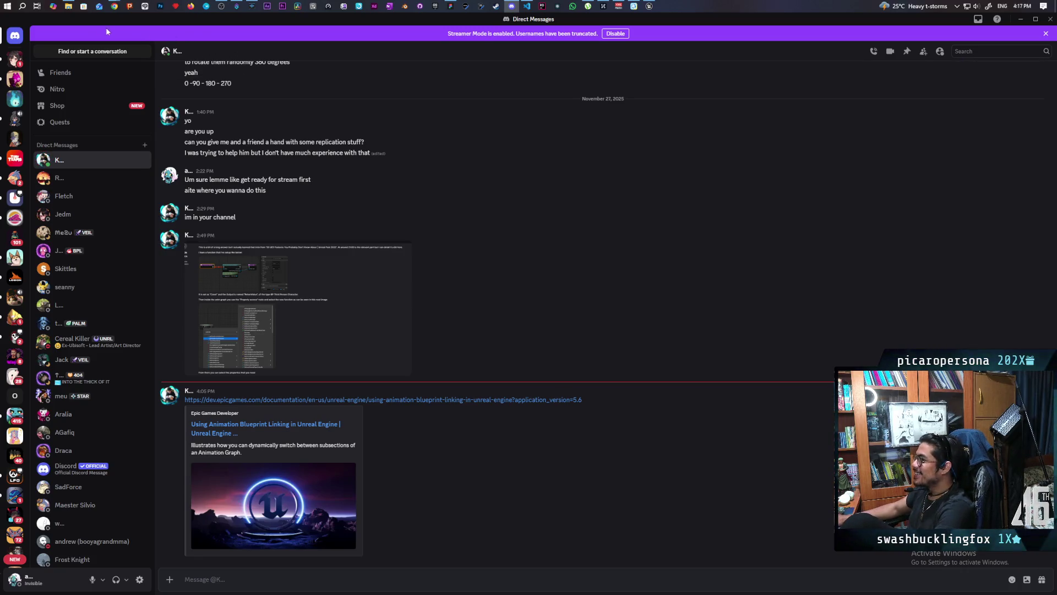
mouse_move(113, 7)
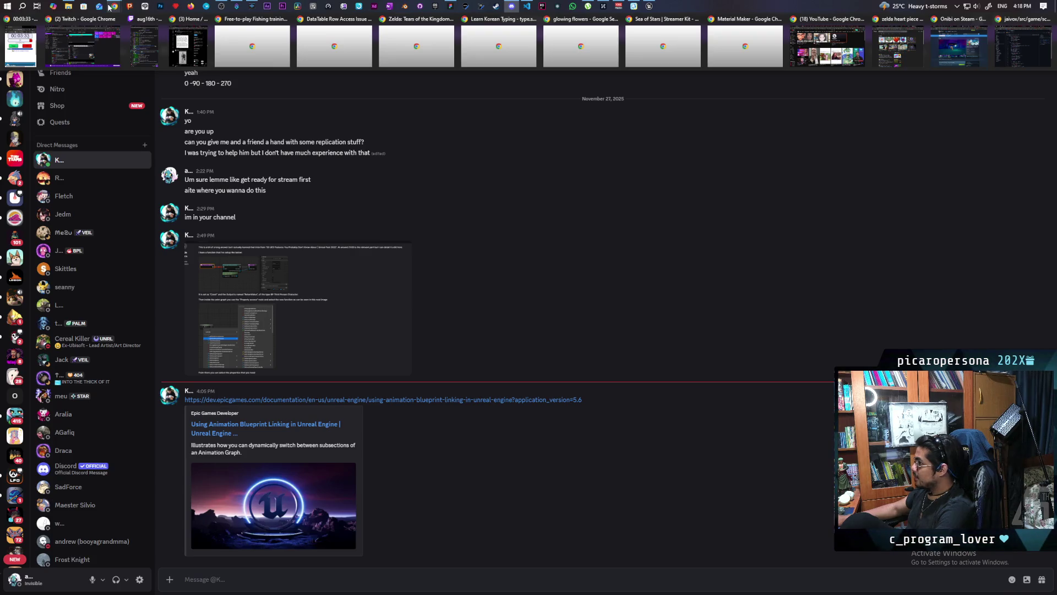
mouse_move(649, 8)
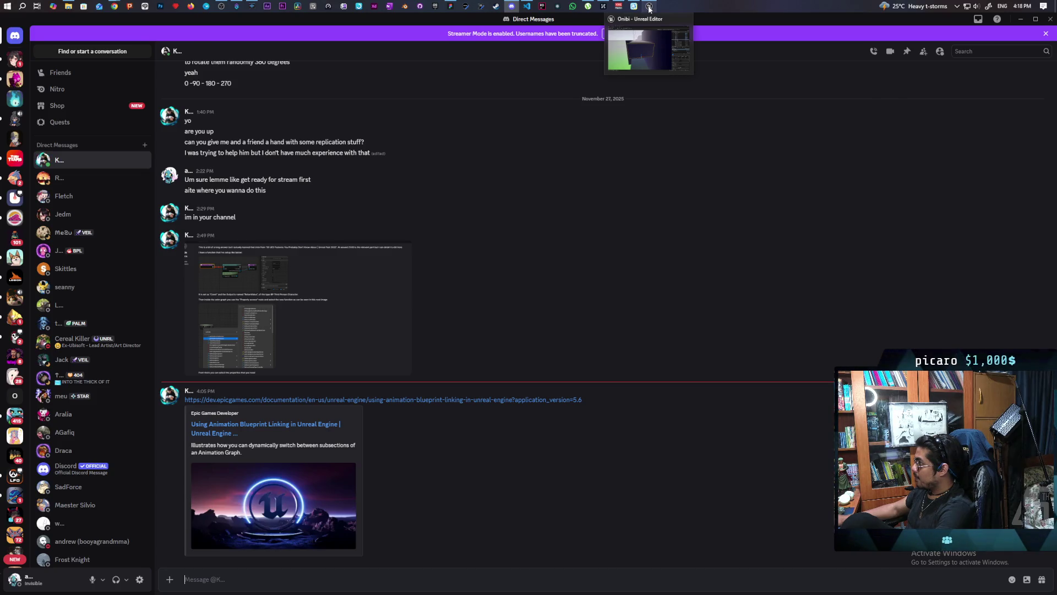
Step: Back in Unreal, frame GB_Wall100 up close and save the TestOpenWorld level
click(649, 8)
scroll(455, 264, up, 3)
mouse_move(416, 505)
mouse_down()
mouse_move(449, 402)
mouse_move(406, 319)
mouse_move(410, 335)
mouse_up()
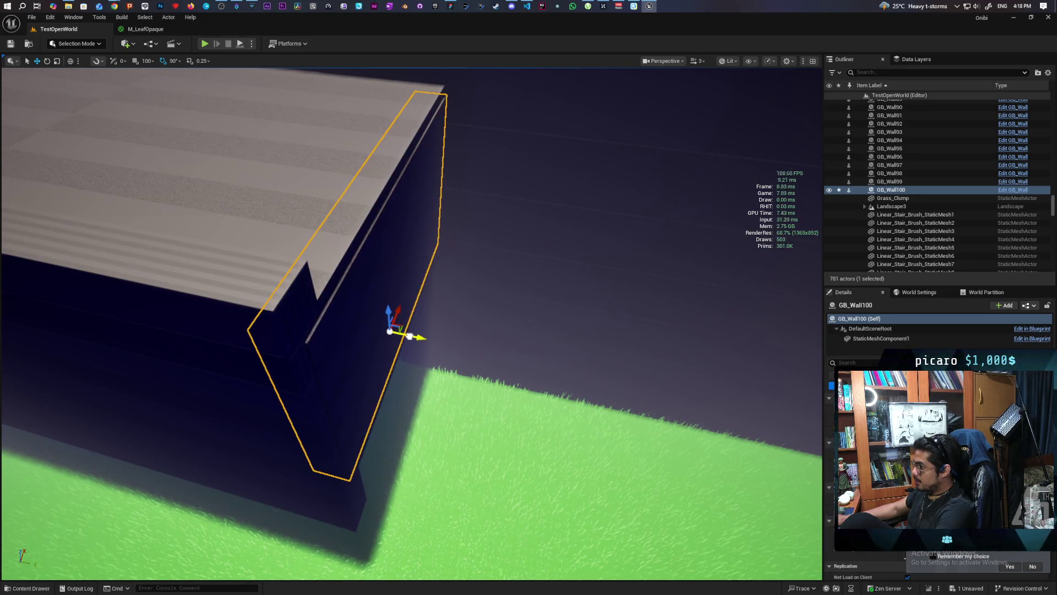
mouse_move(479, 332)
mouse_down()
mouse_move(479, 297)
mouse_move(483, 332)
mouse_up()
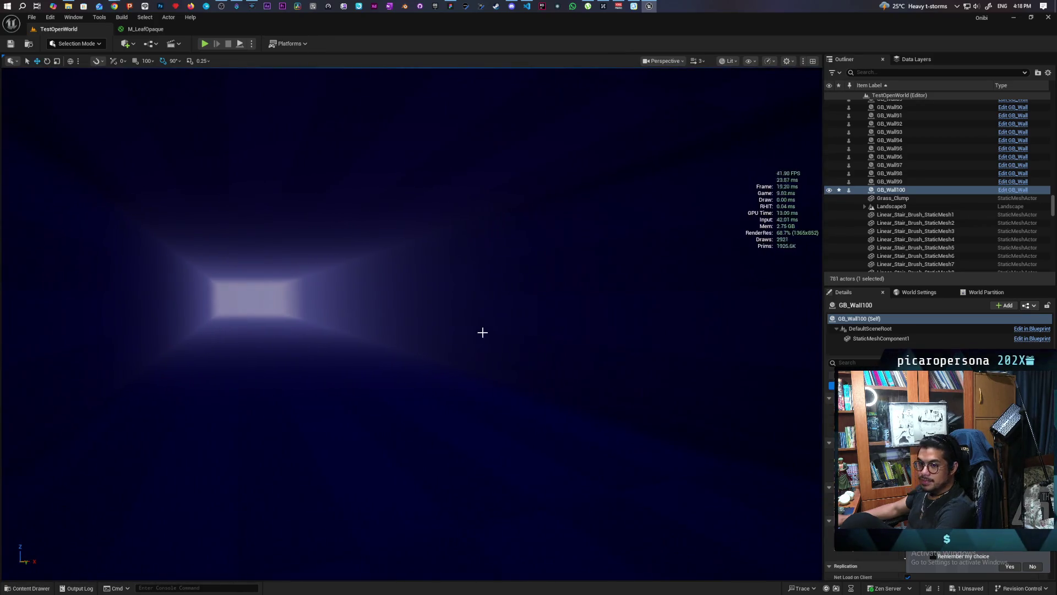
key(ctrl+s)
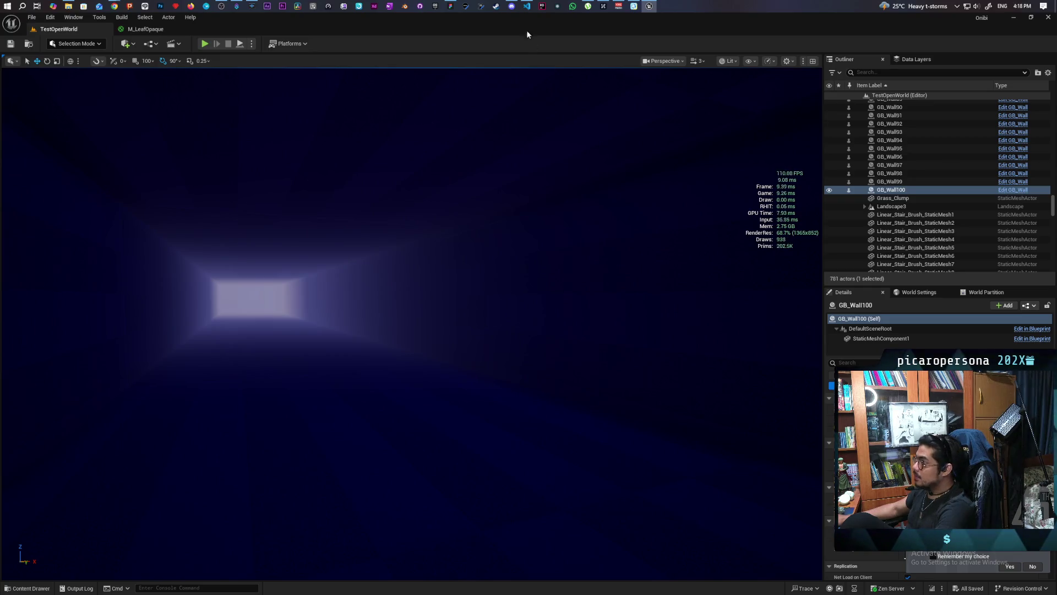
click(511, 6)
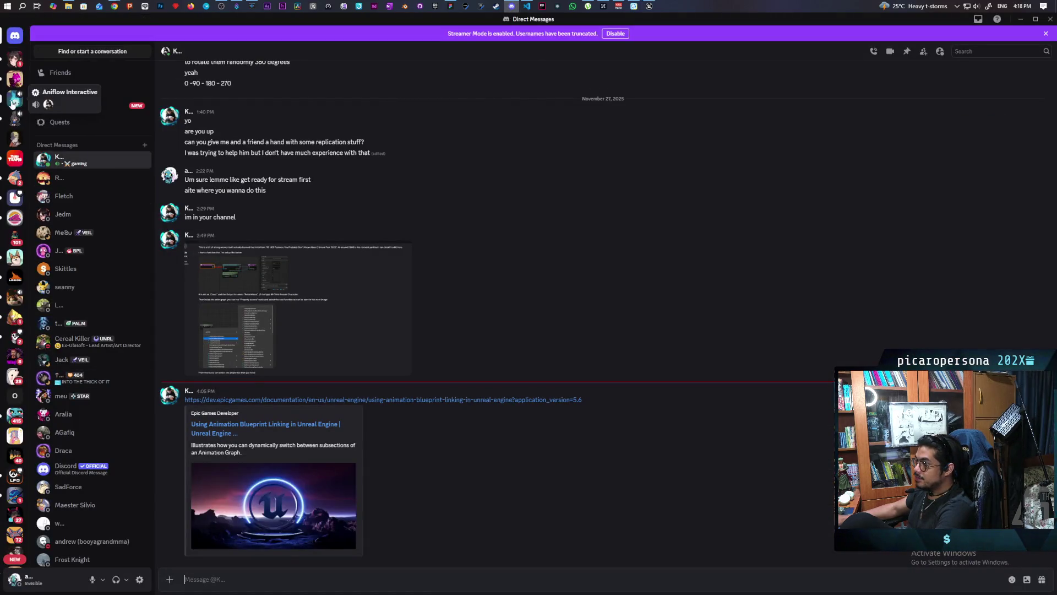
Step: Join the Lounge voice channel on the Aniflow Interactive server and check the streamer's profile card
click(14, 101)
click(101, 498)
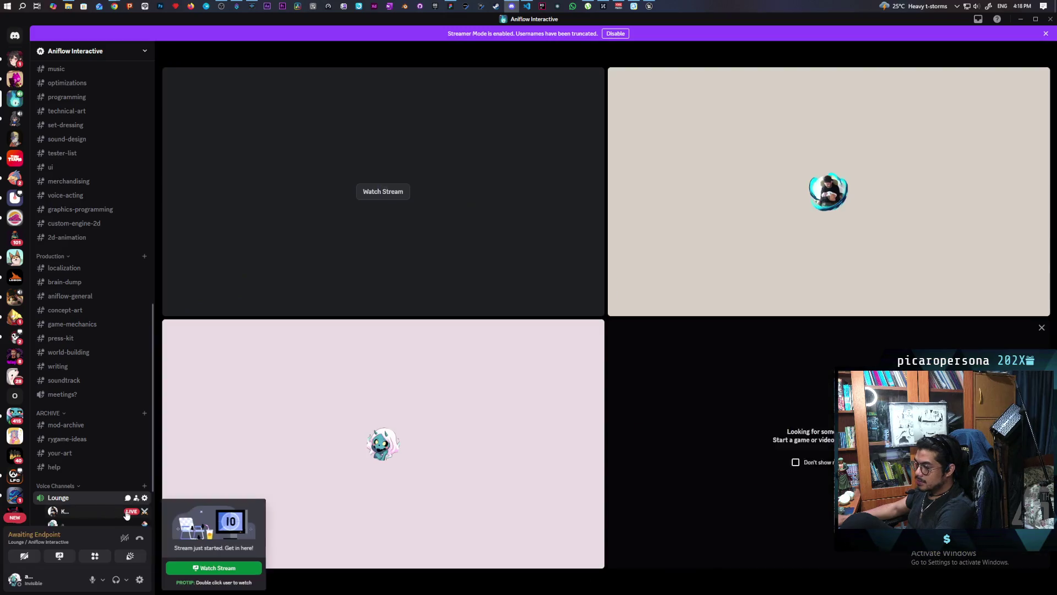
click(126, 515)
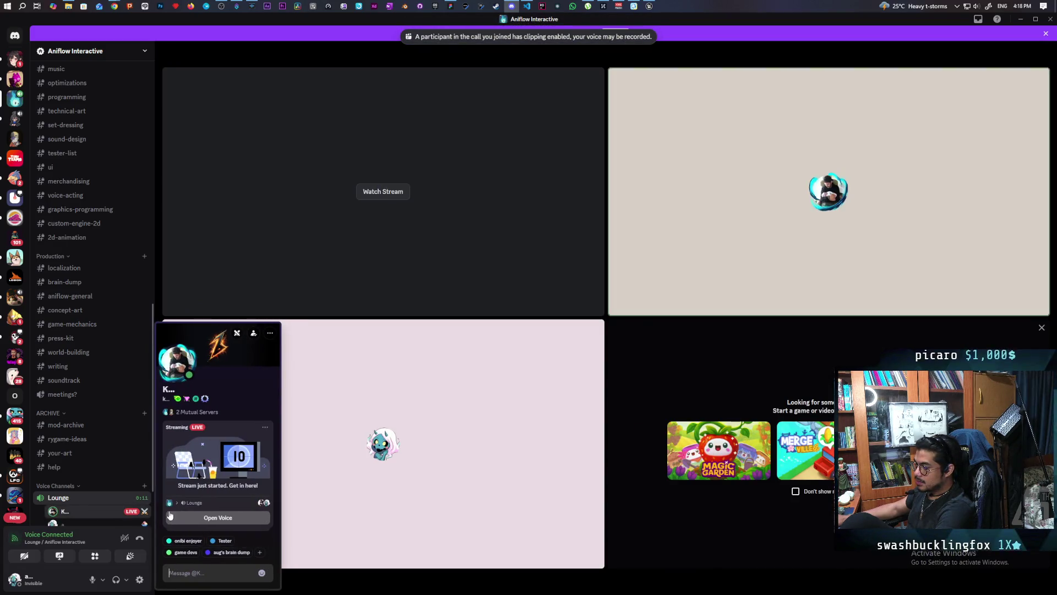
click(129, 518)
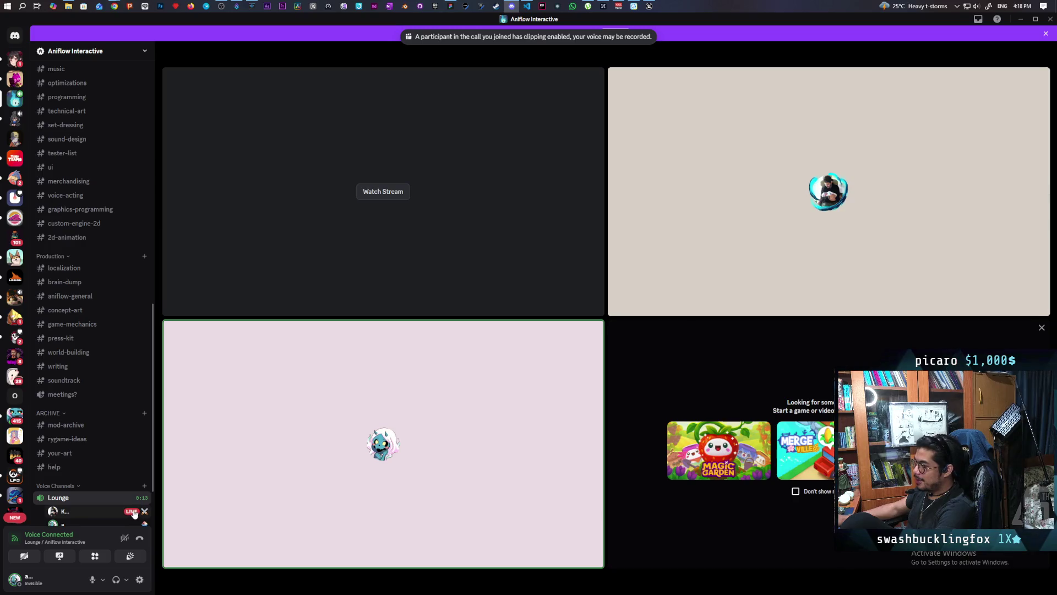
click(134, 516)
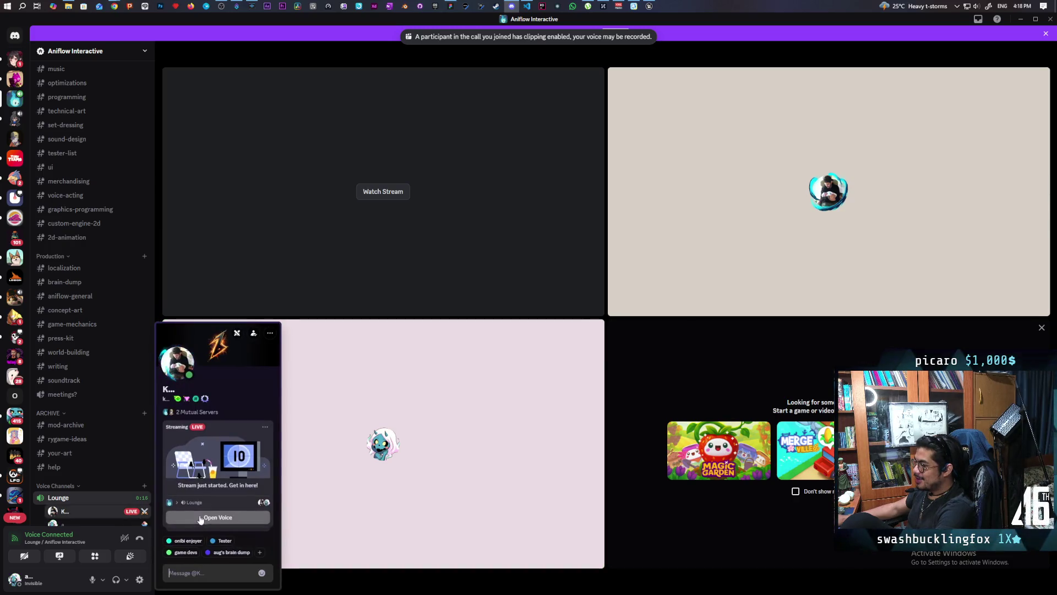
click(138, 521)
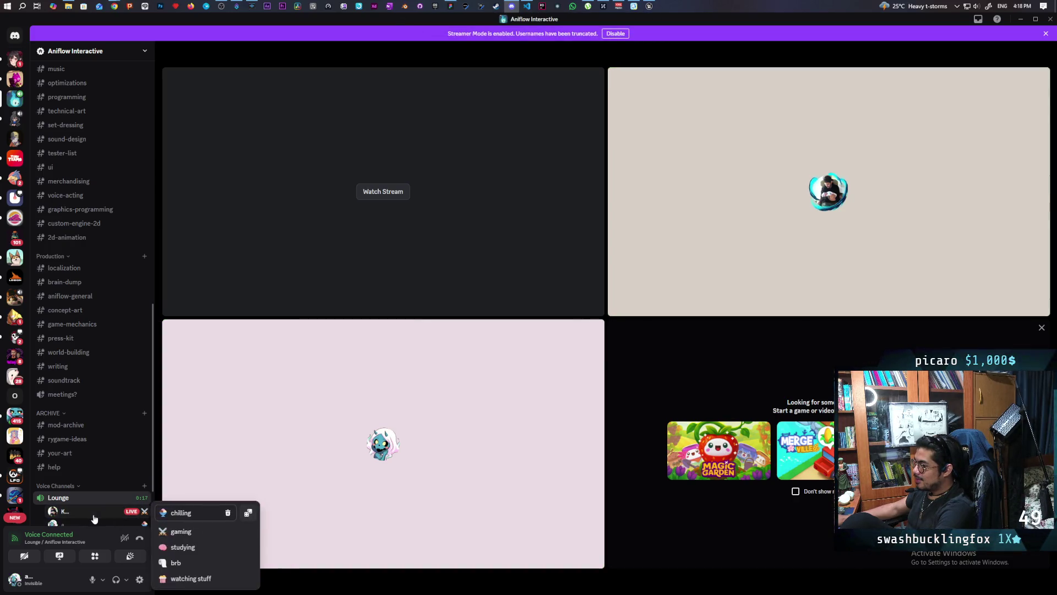
click(136, 514)
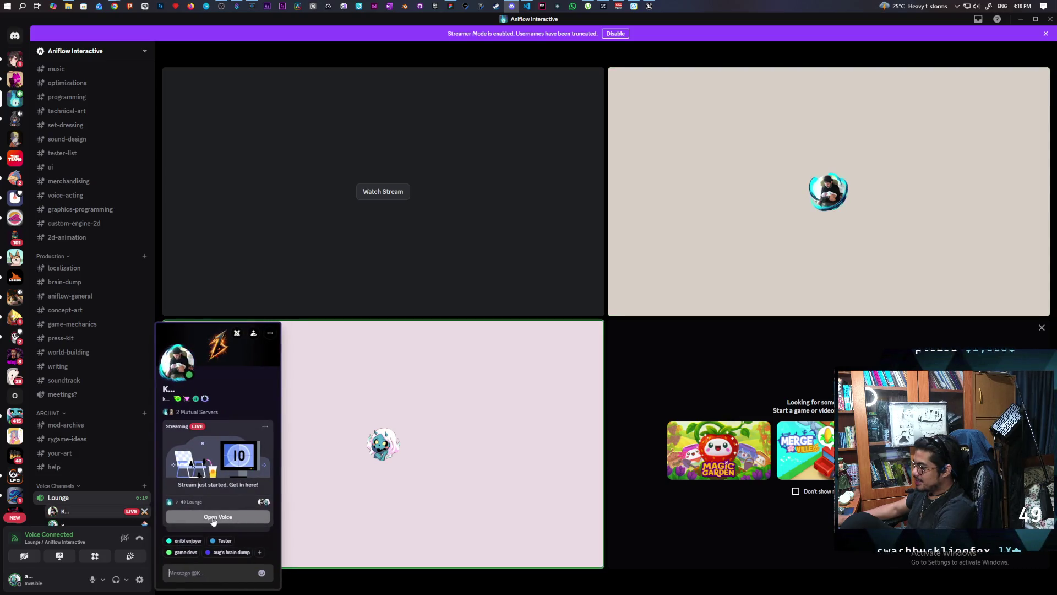
click(94, 511)
Step: Watch the teammate's live Unreal screen share in the large stream view
scroll(94, 512, down, 2)
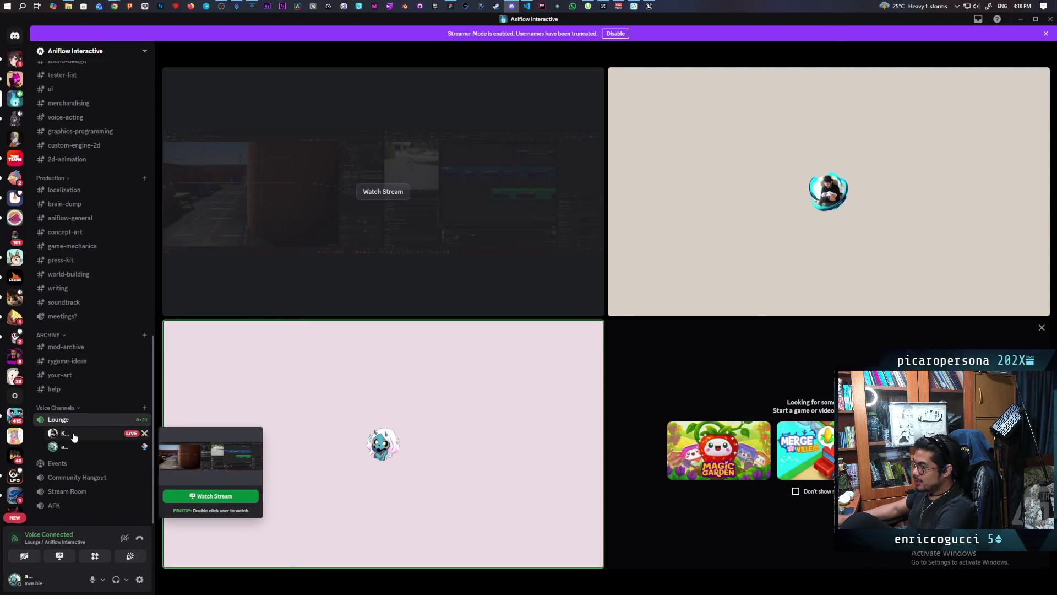
click(388, 193)
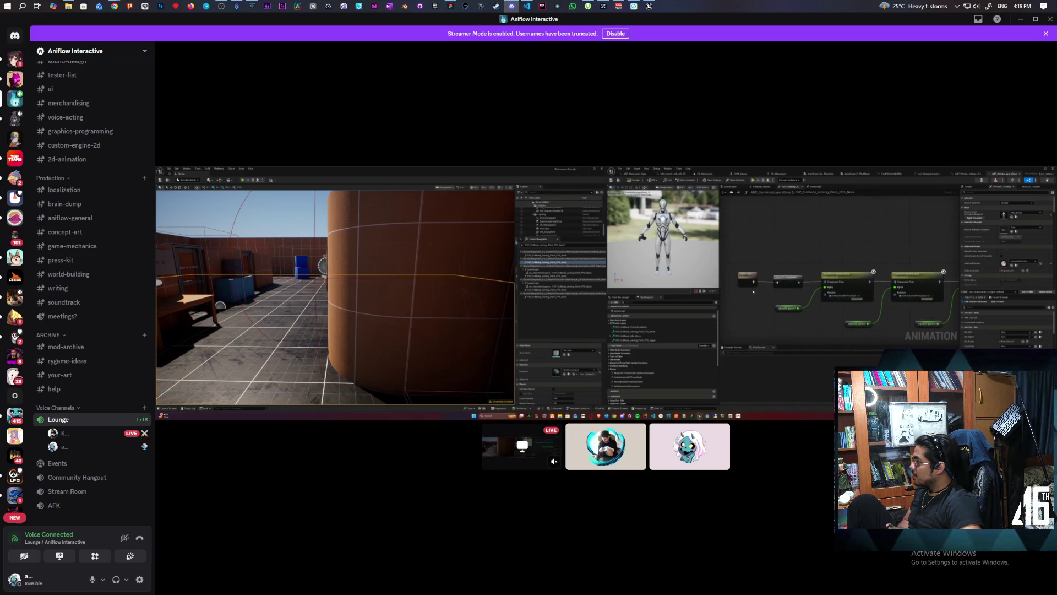
mouse_move(856, 290)
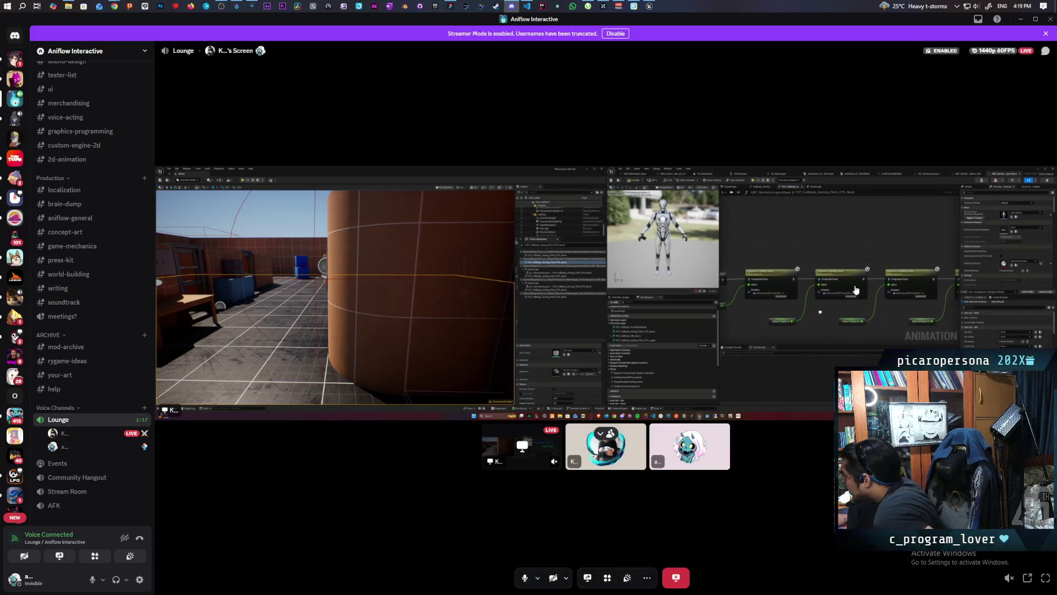
Step: Switch the teammate's streamed animation blueprint to full screen
click(1046, 578)
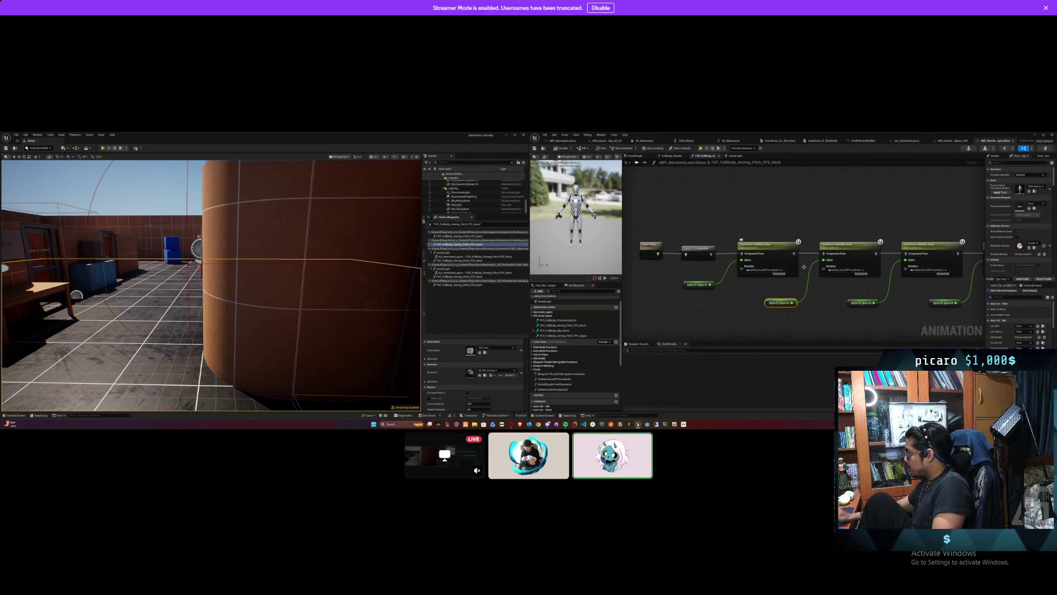
click(822, 282)
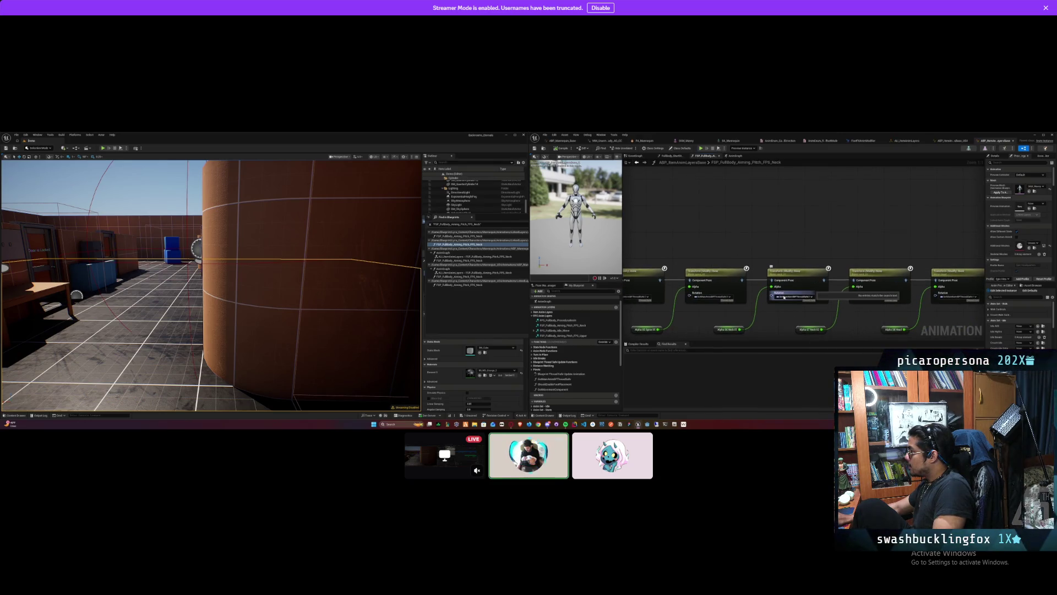
Step: Dismiss the empty search results list while the share moves to UpdateRotationData
key(Escape)
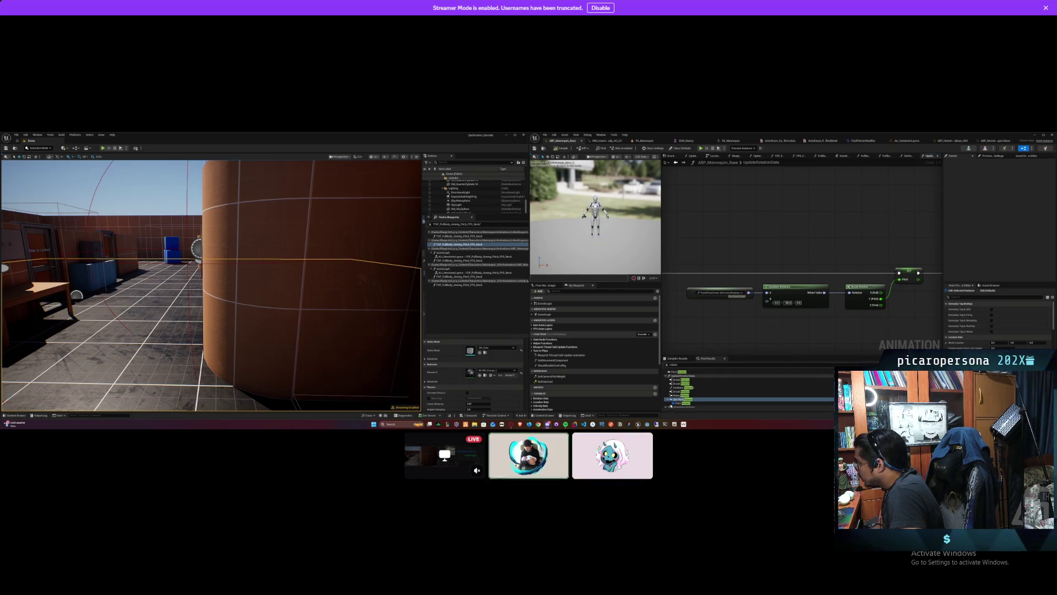
Step: Select the Pitch getter and set its Replication to Replicated
mouse_move(754, 308)
mouse_down()
mouse_move(733, 320)
mouse_move(768, 290)
mouse_move(710, 310)
mouse_move(710, 302)
mouse_up()
click(879, 292)
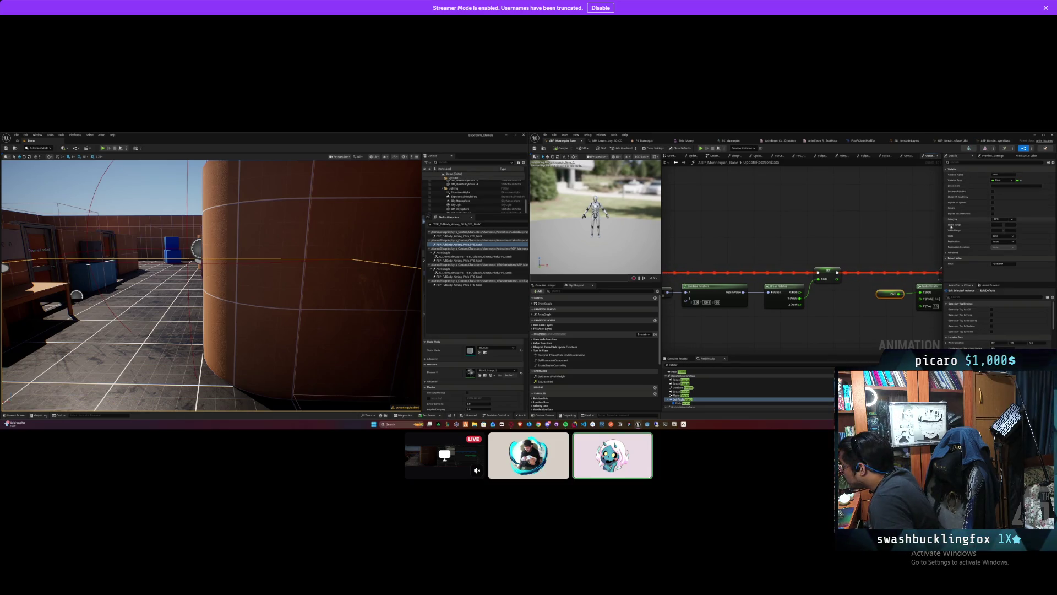
click(1003, 241)
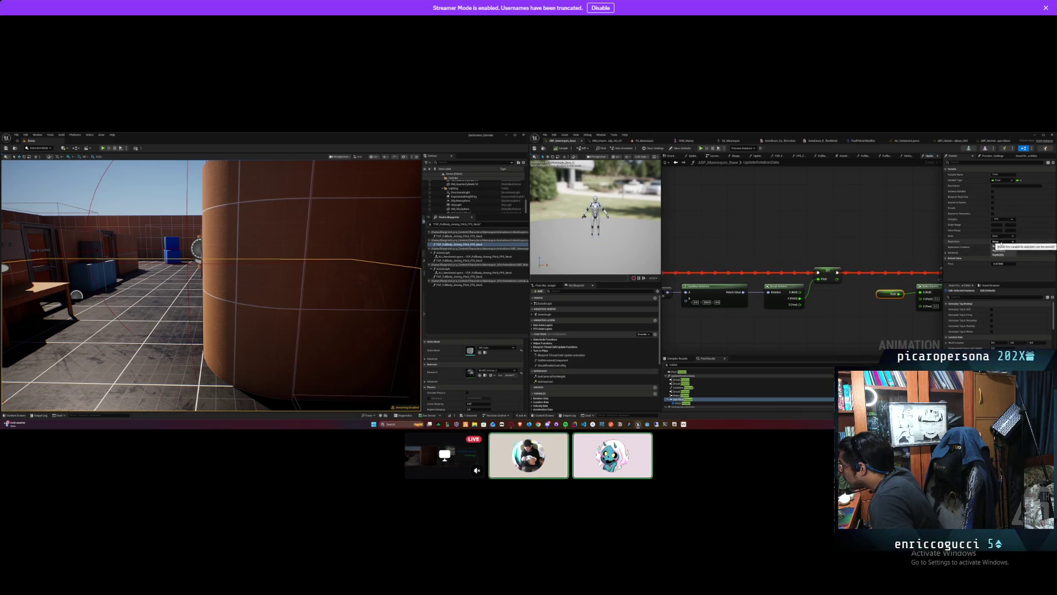
click(1005, 251)
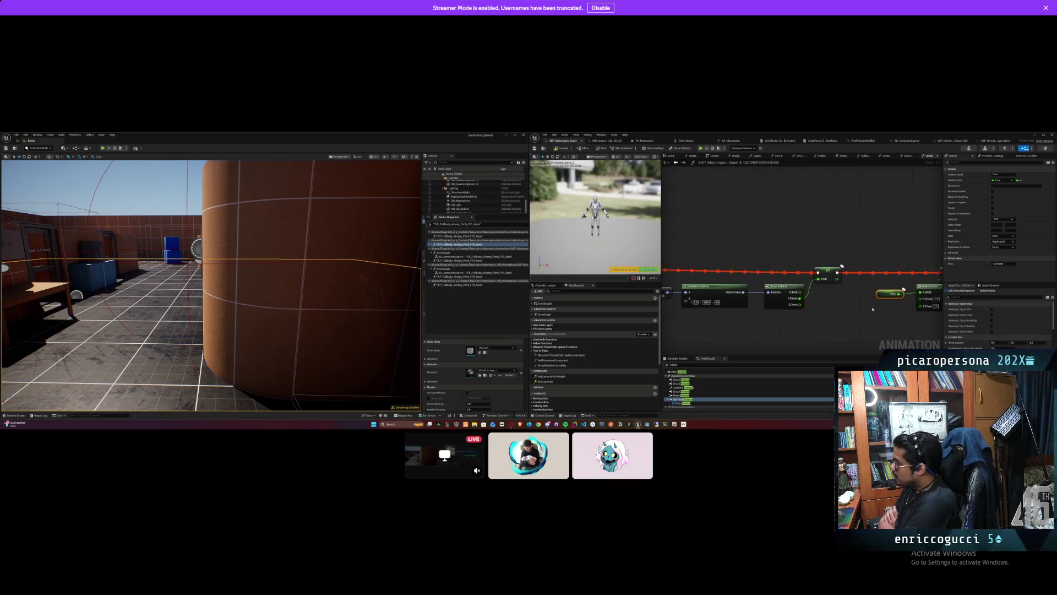
Step: Deselect the Pitch node and compile the animation blueprint, triggering a compile error
drag(873, 309, 813, 305)
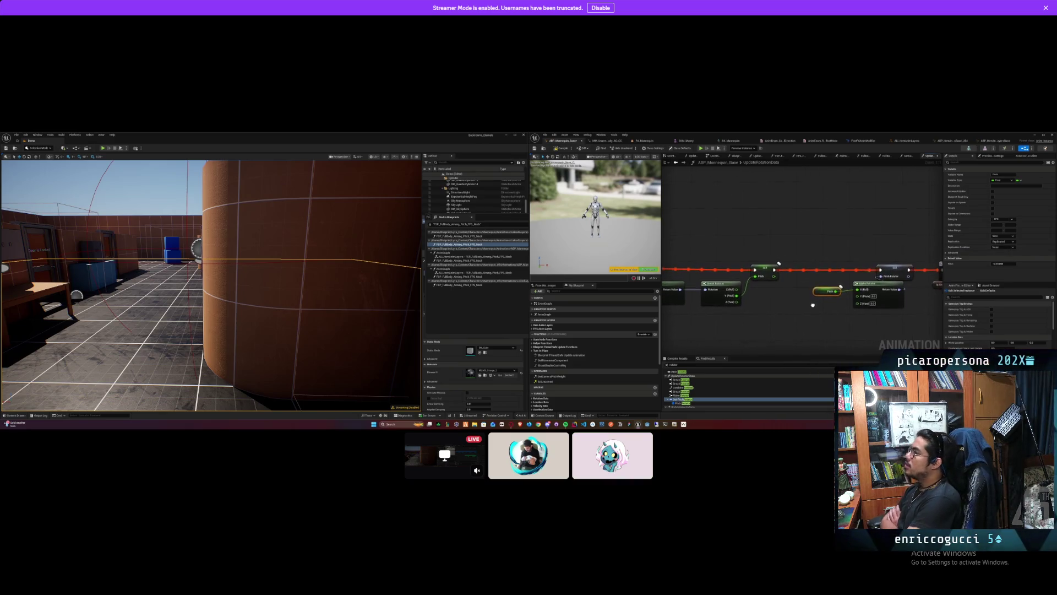
click(1006, 249)
click(845, 338)
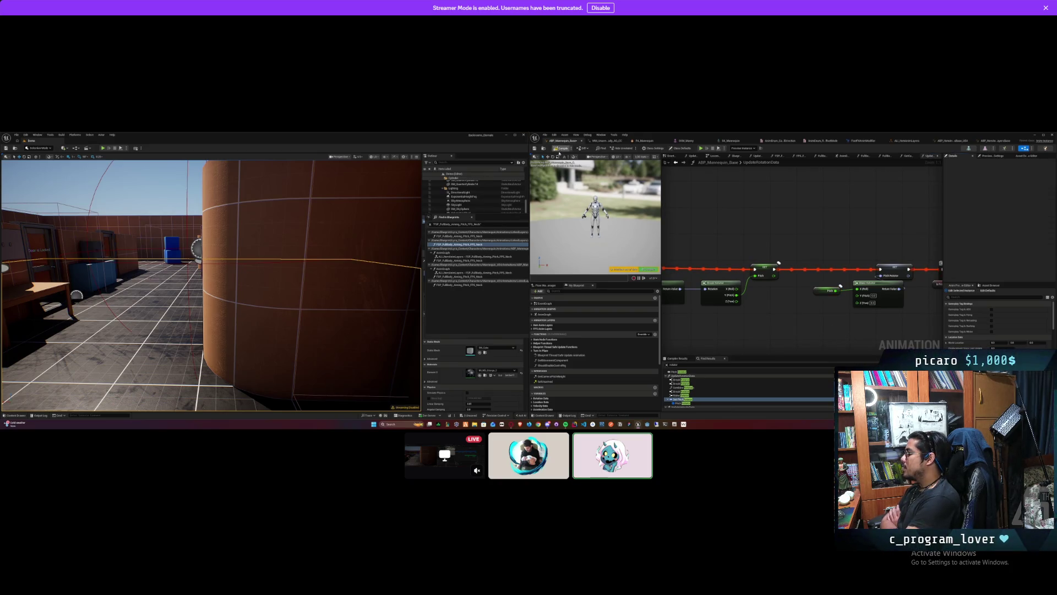
click(561, 148)
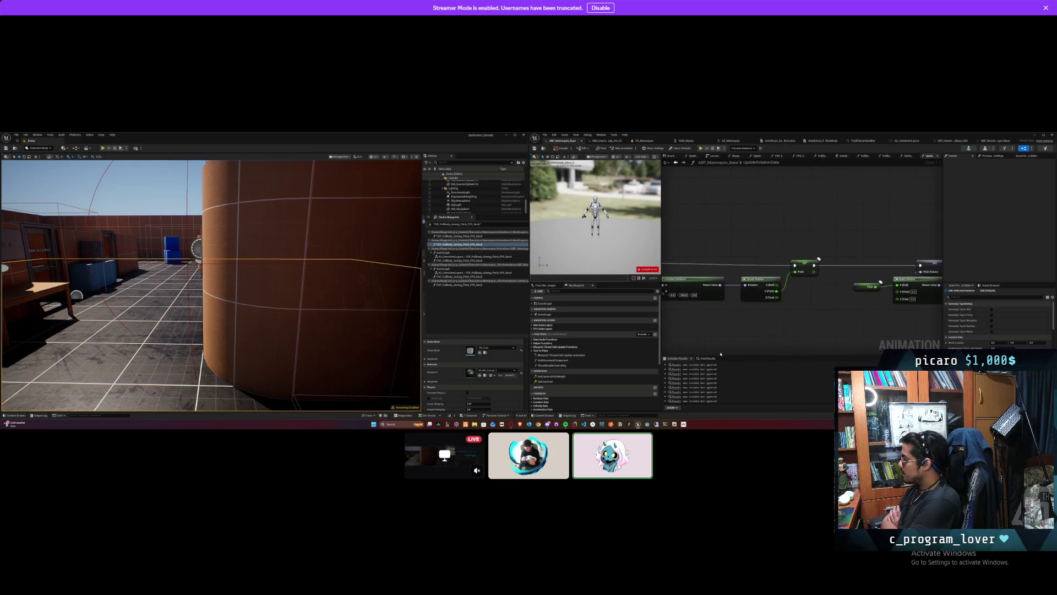
Step: Open FullBody_LocomotionStateMachine from the first compiler result, recompile, and survey around Output Pose
double_click(673, 365)
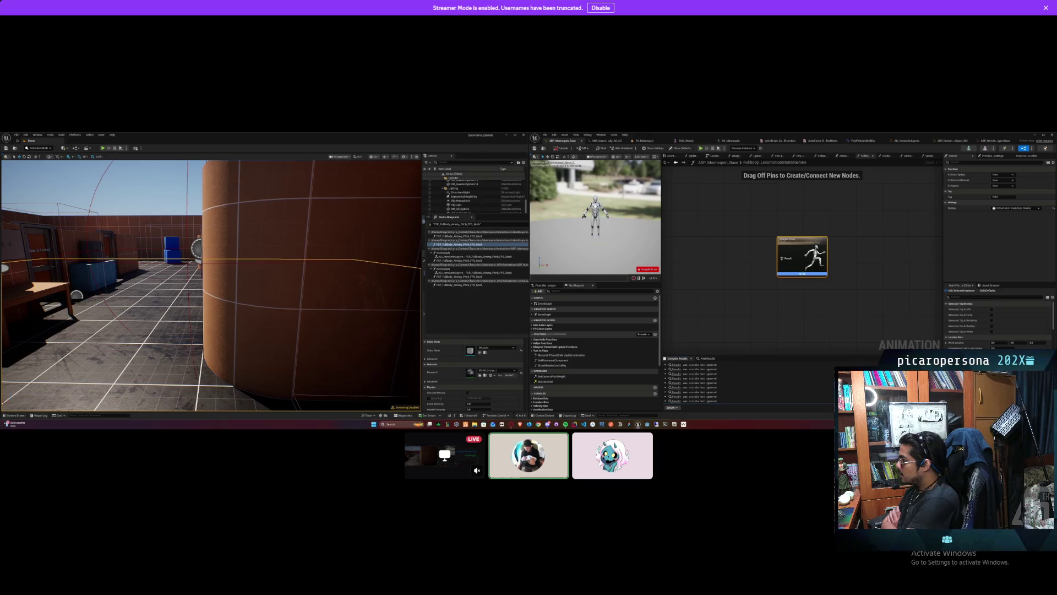
drag(697, 311, 759, 267)
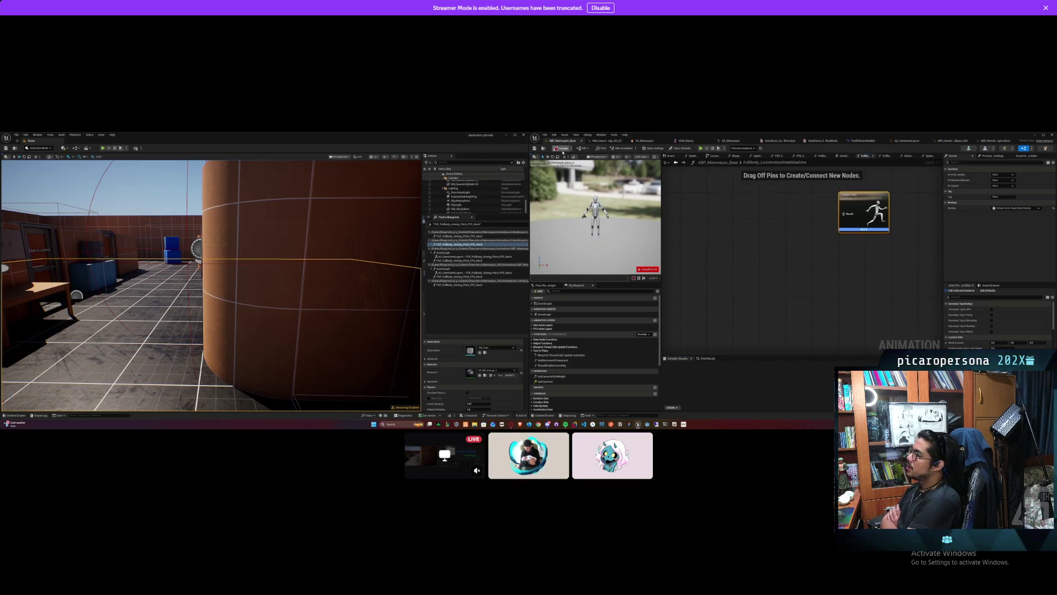
click(561, 149)
drag(831, 294, 728, 337)
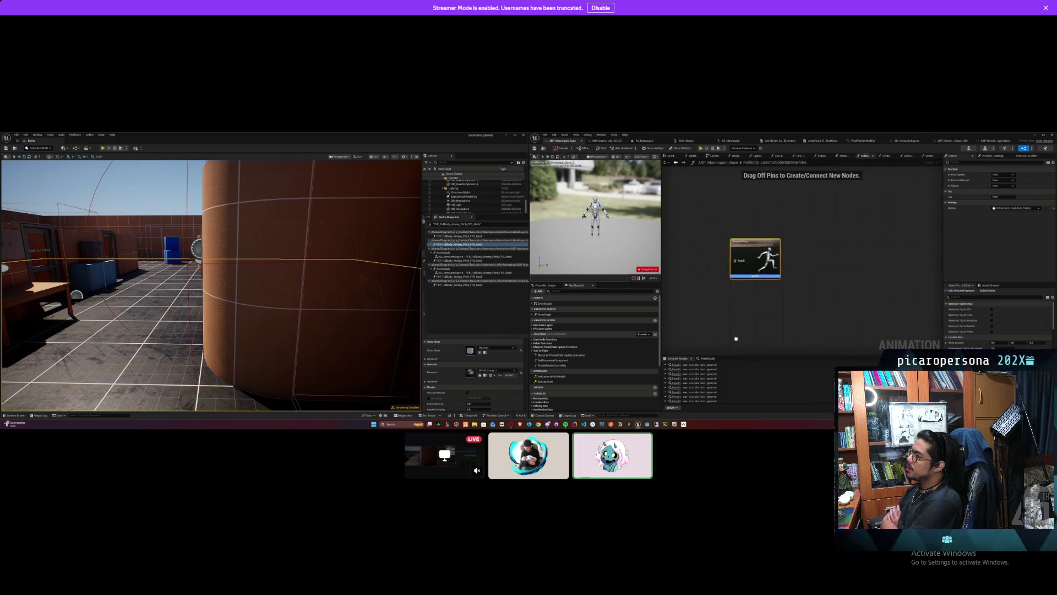
scroll(726, 300, down, 6)
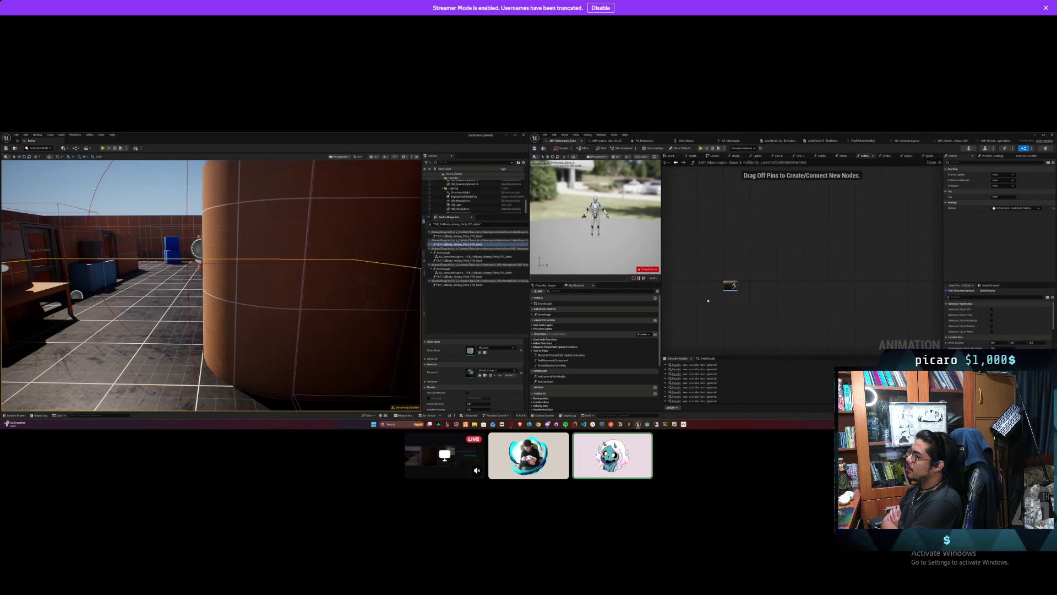
drag(684, 298, 773, 277)
scroll(789, 283, up, 6)
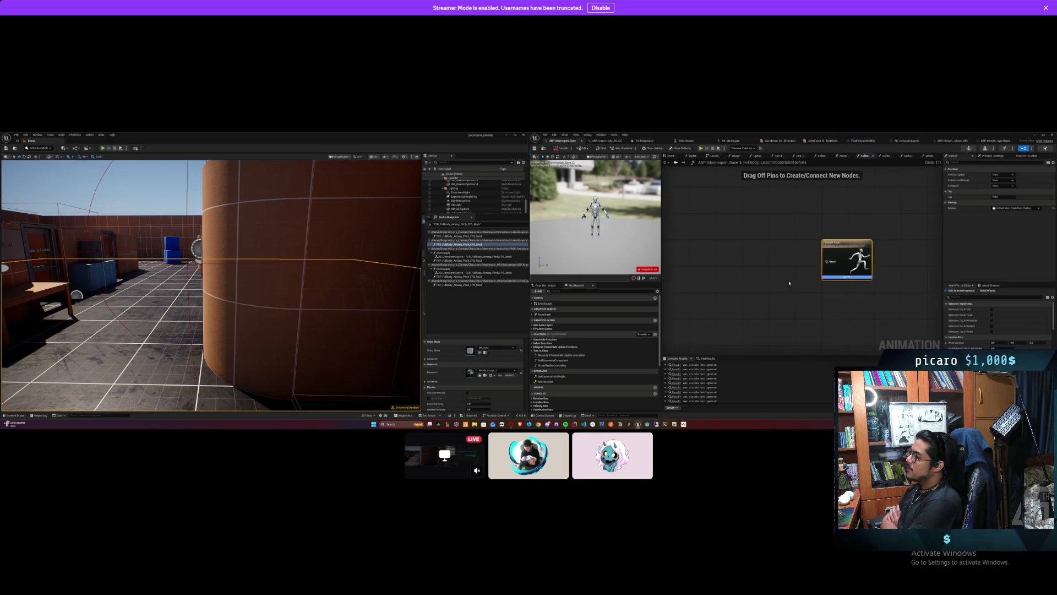
Step: Recompile the animation blueprint and toggle the Find in Blueprints results window
click(752, 268)
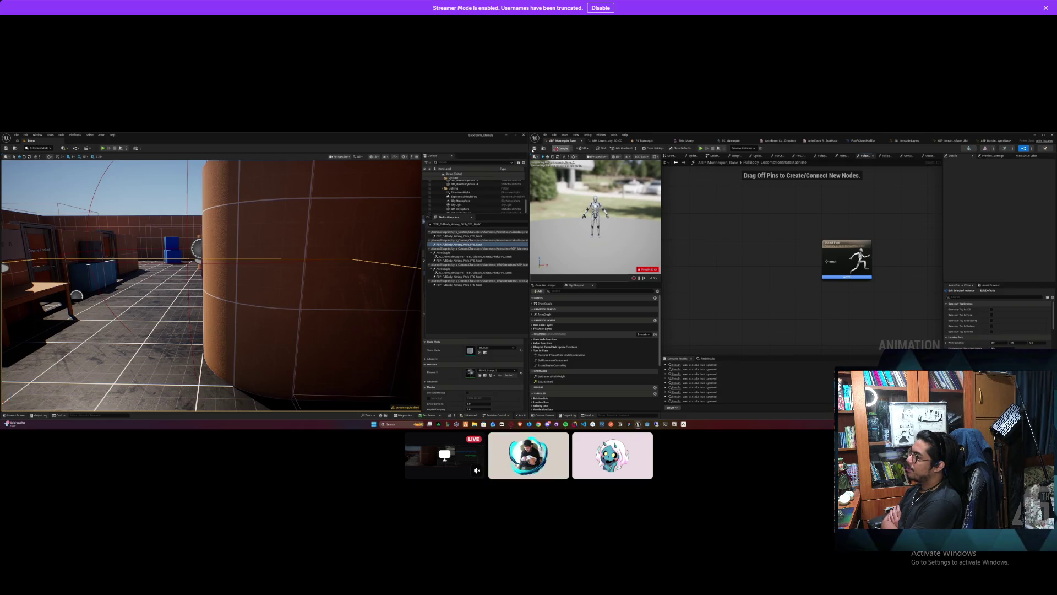
click(559, 149)
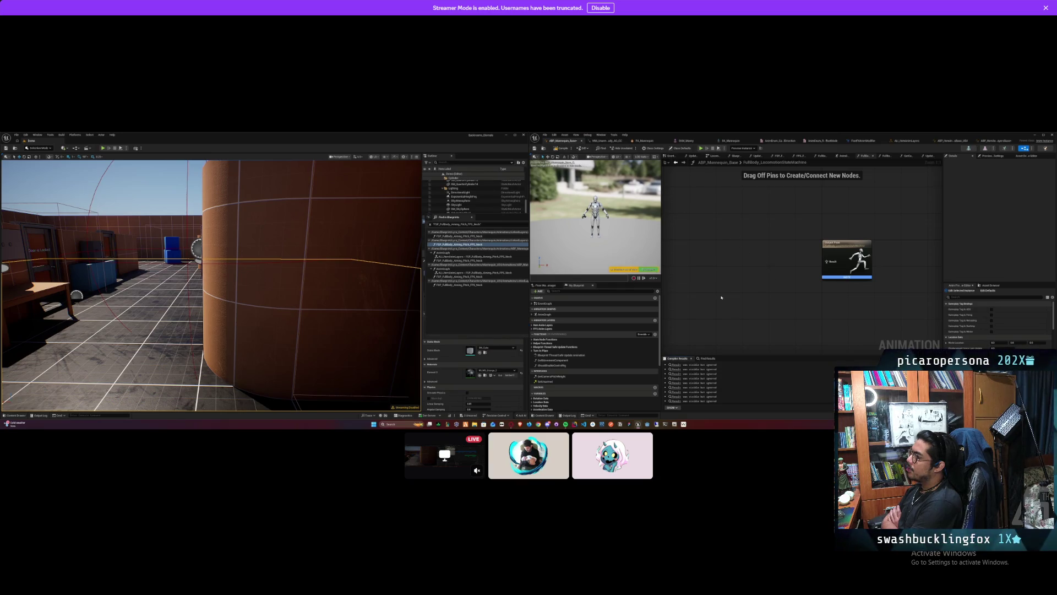
click(524, 315)
click(740, 237)
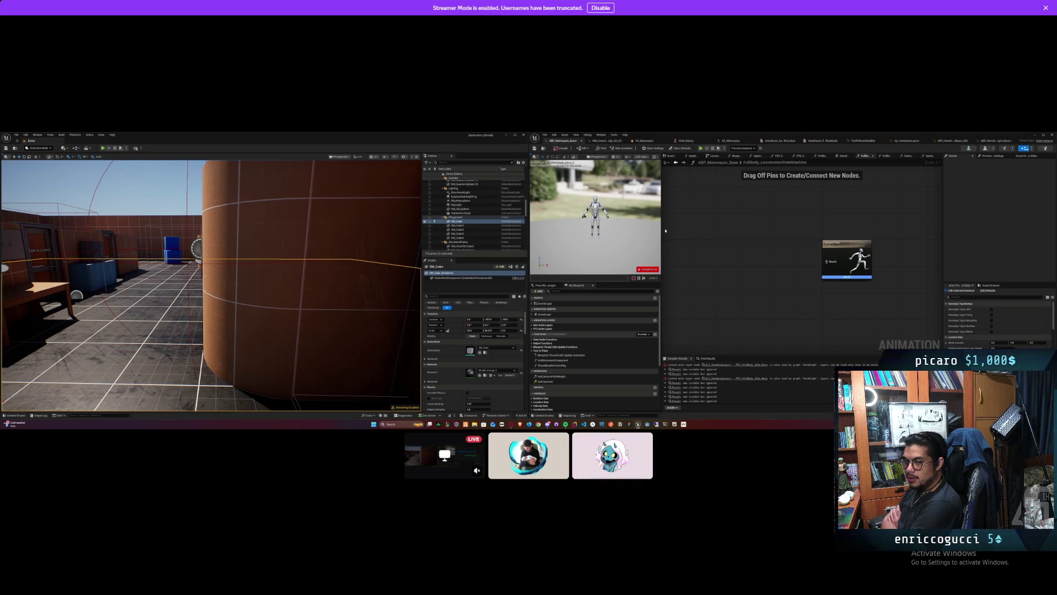
Step: Jump to the AnimGraph's errored linked layer node and peek into FPS_FullBody_Idle_Move
click(553, 149)
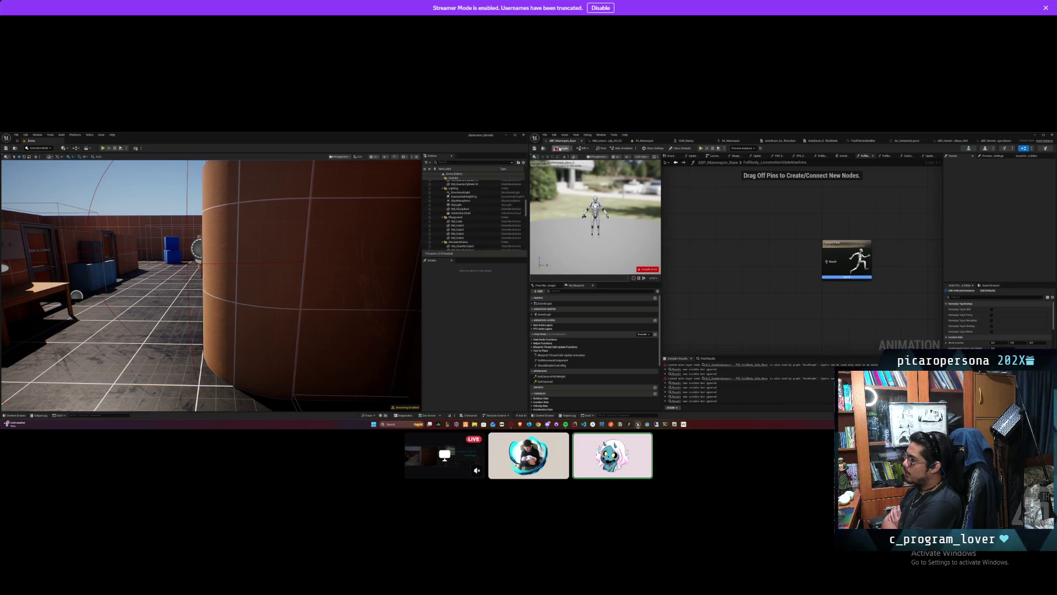
click(722, 365)
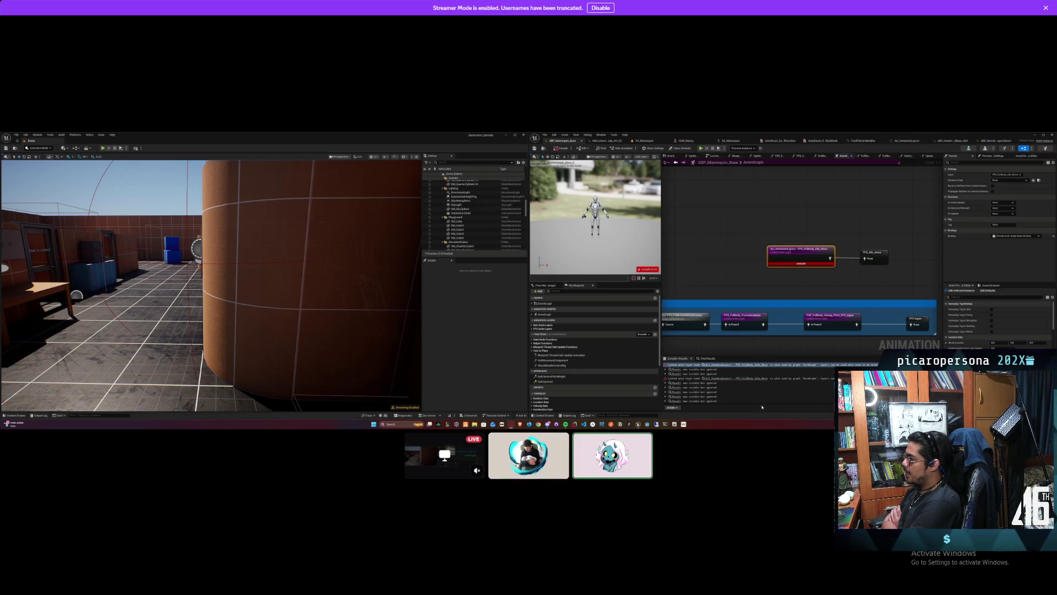
mouse_move(788, 277)
mouse_down()
mouse_move(765, 273)
mouse_move(919, 257)
mouse_move(865, 275)
mouse_move(856, 254)
mouse_up()
double_click(855, 254)
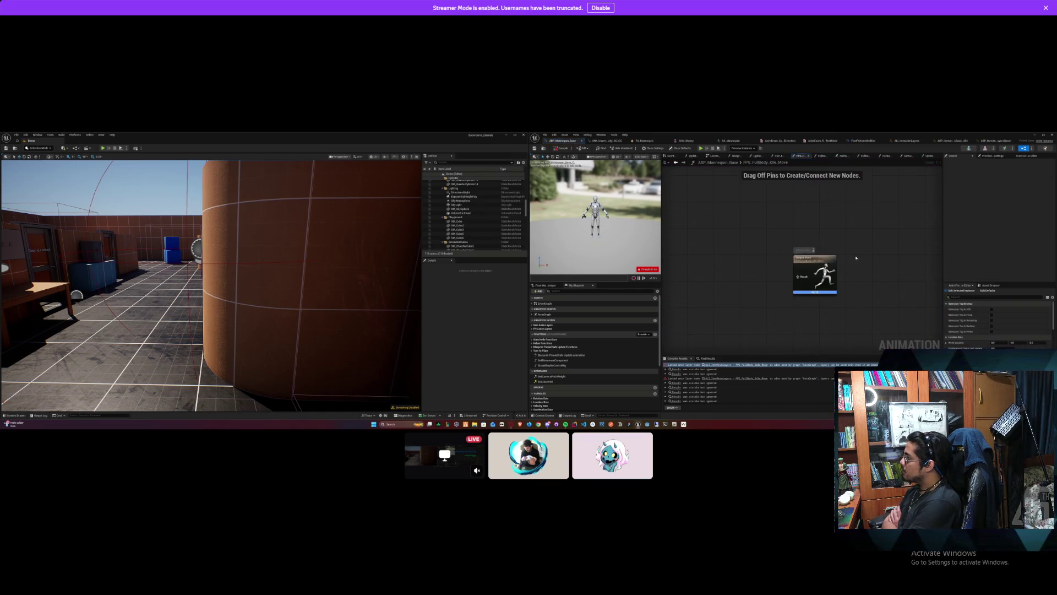
key(alt+Left)
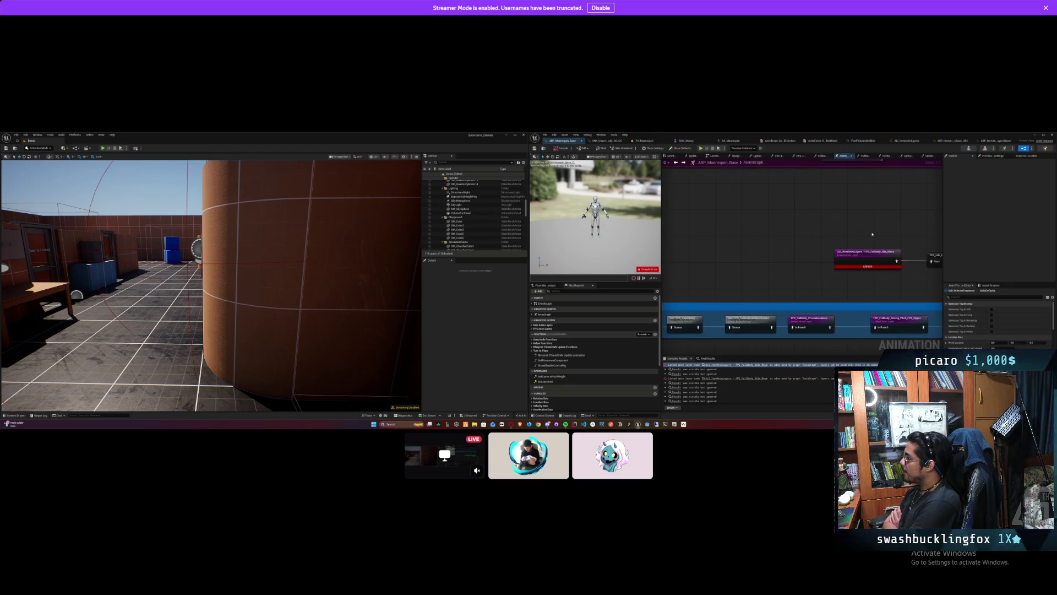
Step: Inspect ALI_ItemAnimLayers, pan to the upperbody/lowerbody split, and open UpdateRotationData from Find Results
drag(865, 231, 769, 244)
click(766, 270)
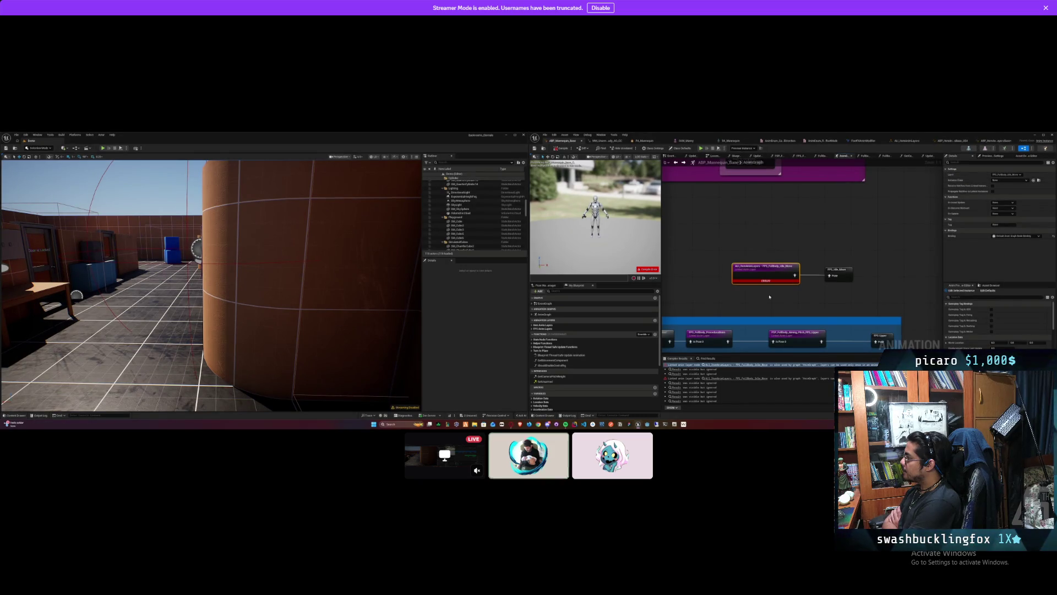
scroll(800, 212, down, 3)
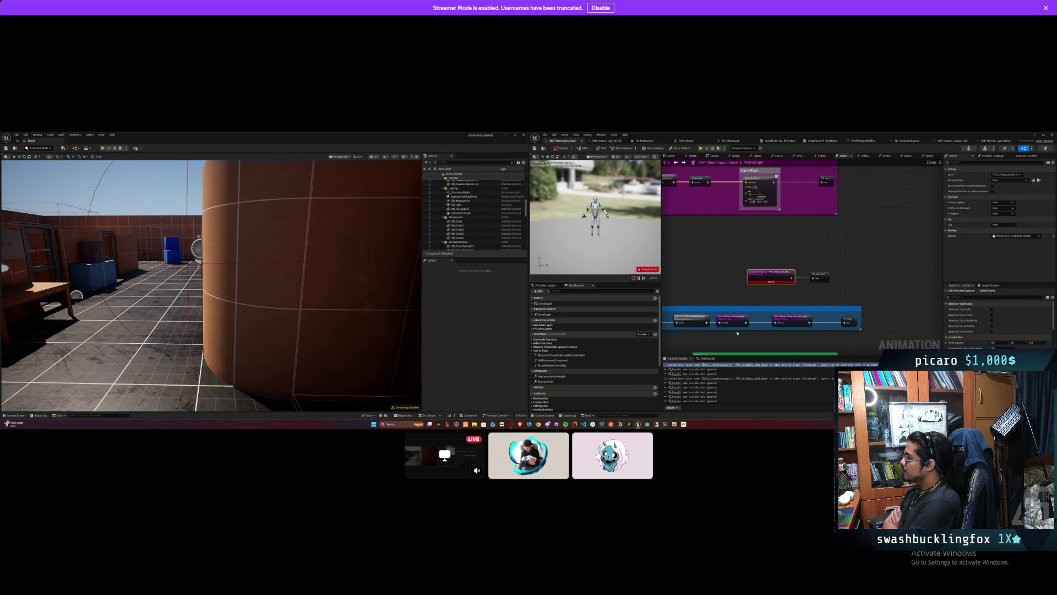
scroll(800, 212, down, 1)
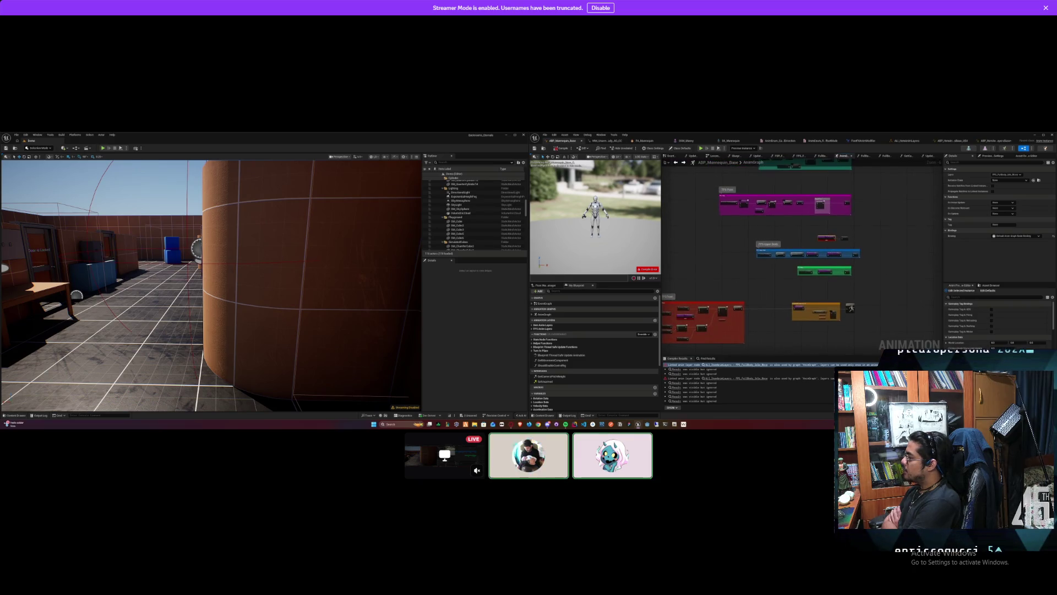
scroll(749, 289, up, 1)
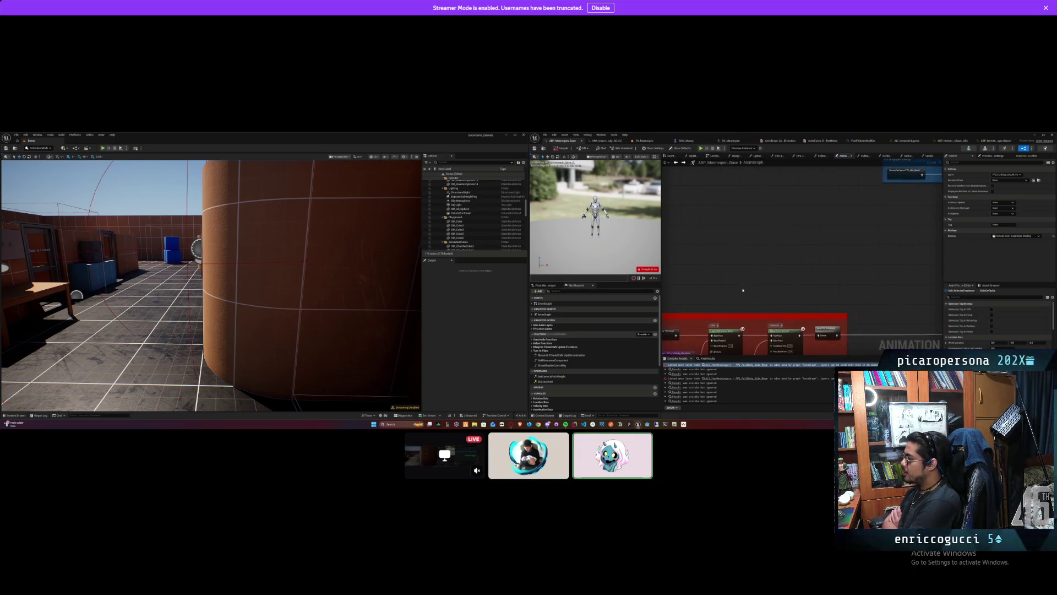
drag(750, 297, 688, 348)
drag(727, 161, 735, 342)
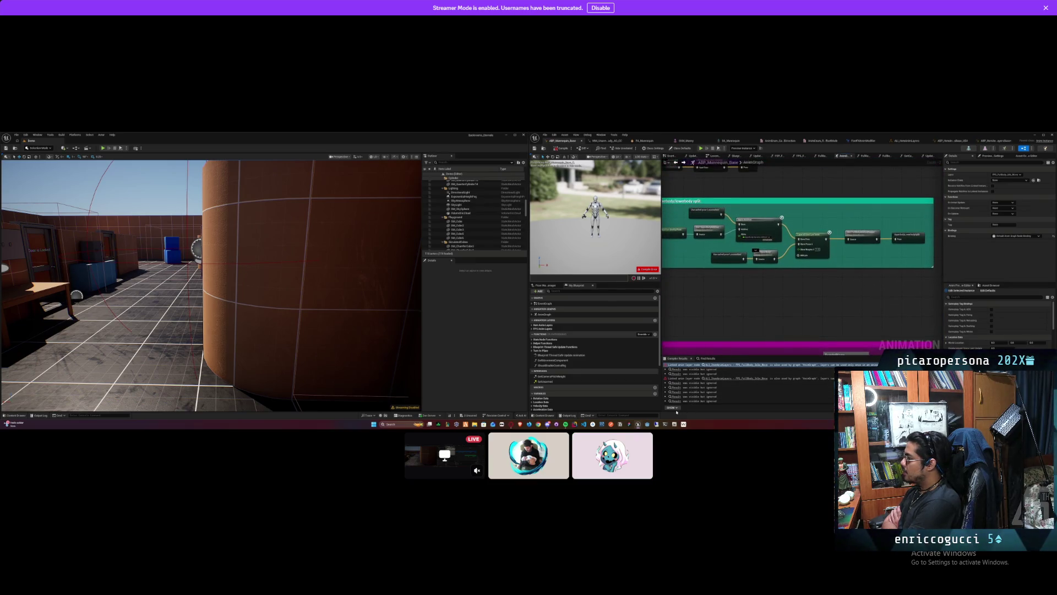
click(704, 359)
double_click(678, 398)
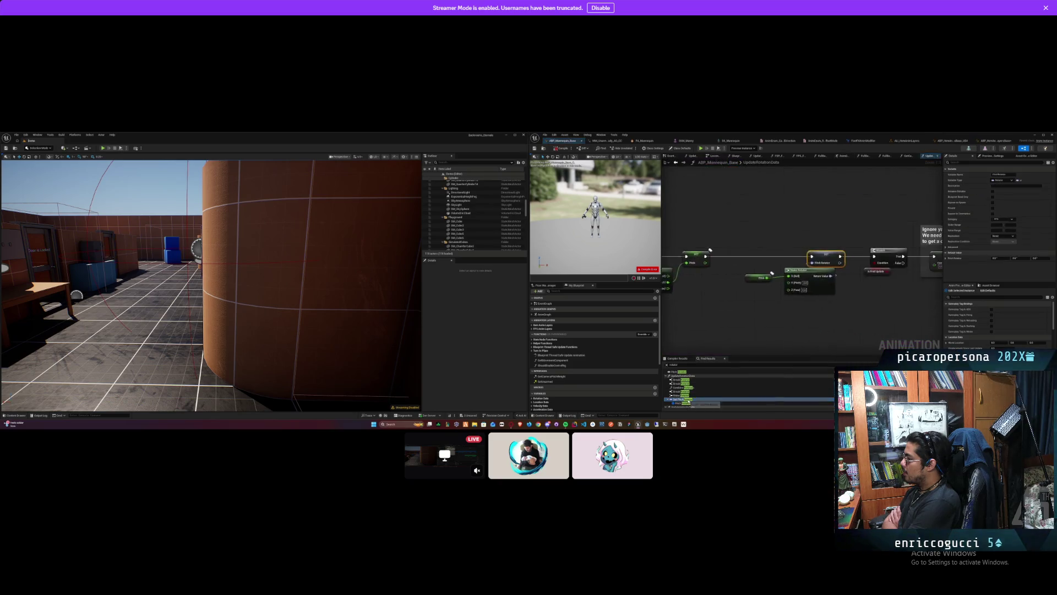
Step: Set Pitch to Replicated, recompile, and open the failing FPS_FullBody_Idle_Move layer graph
click(851, 310)
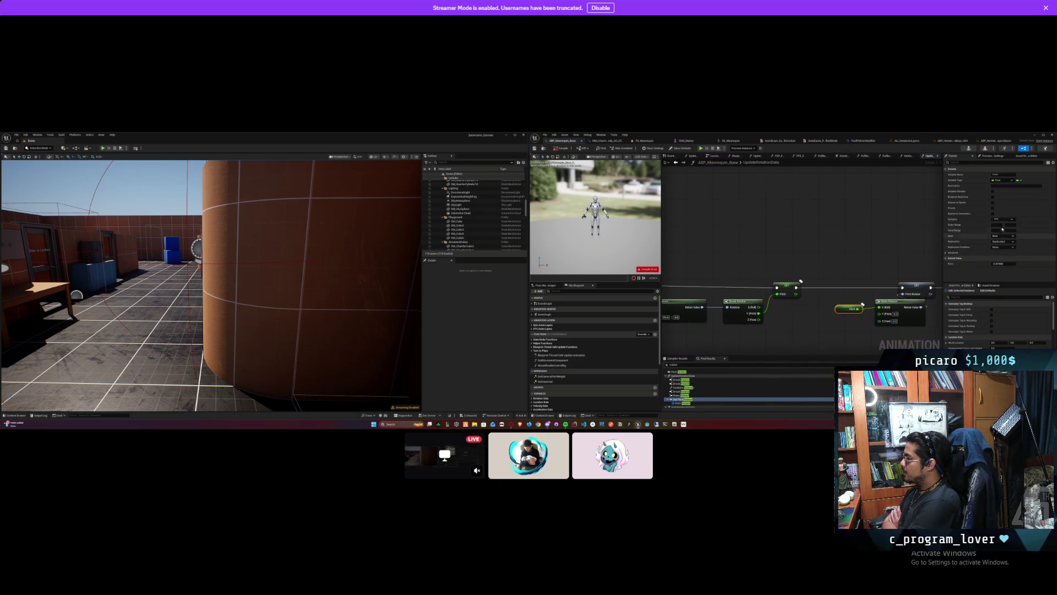
click(1008, 249)
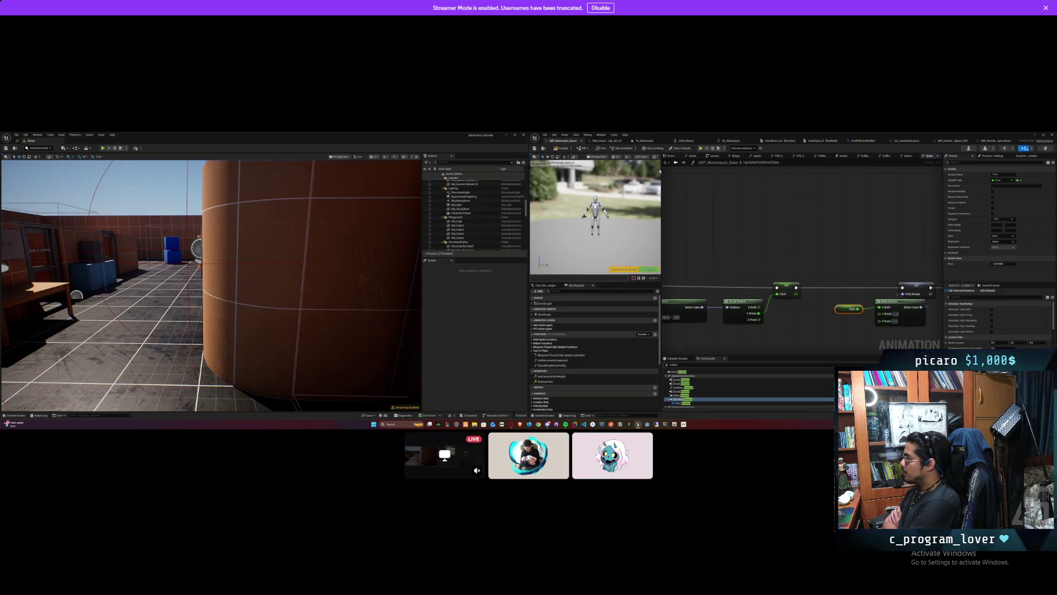
click(560, 149)
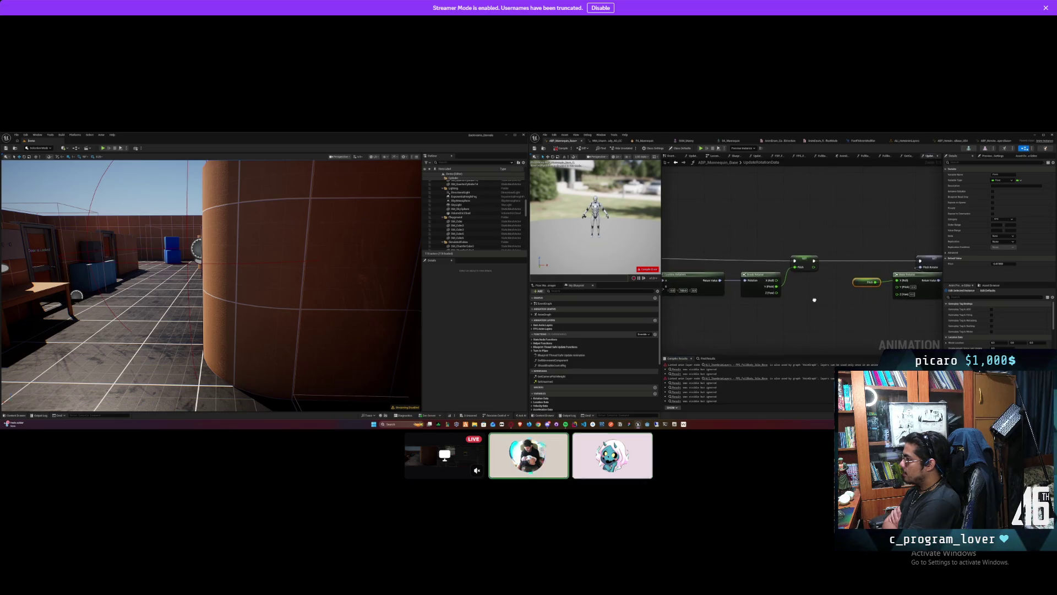
click(730, 365)
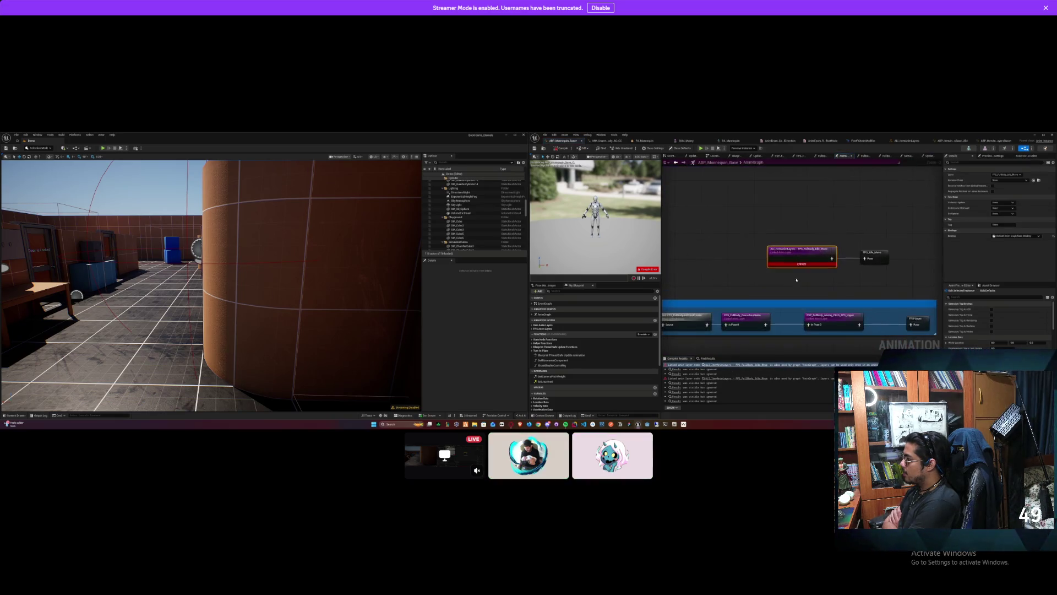
double_click(804, 258)
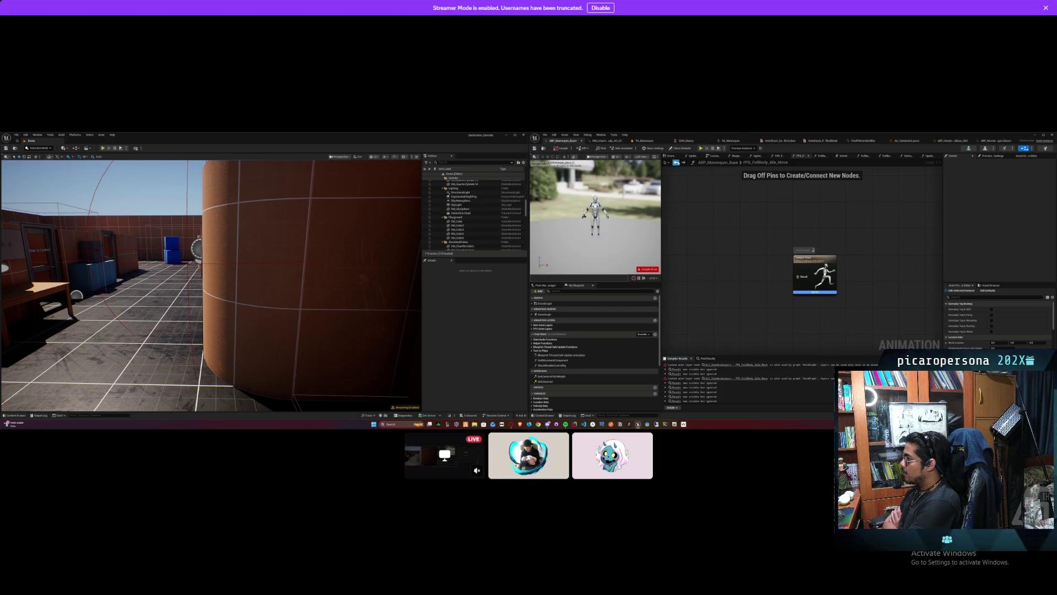
Step: Back in the AnimGraph, refresh the erroring FPS_FullBody_Idle_Move layer node and recompile
key(alt+Left)
mouse_move(807, 264)
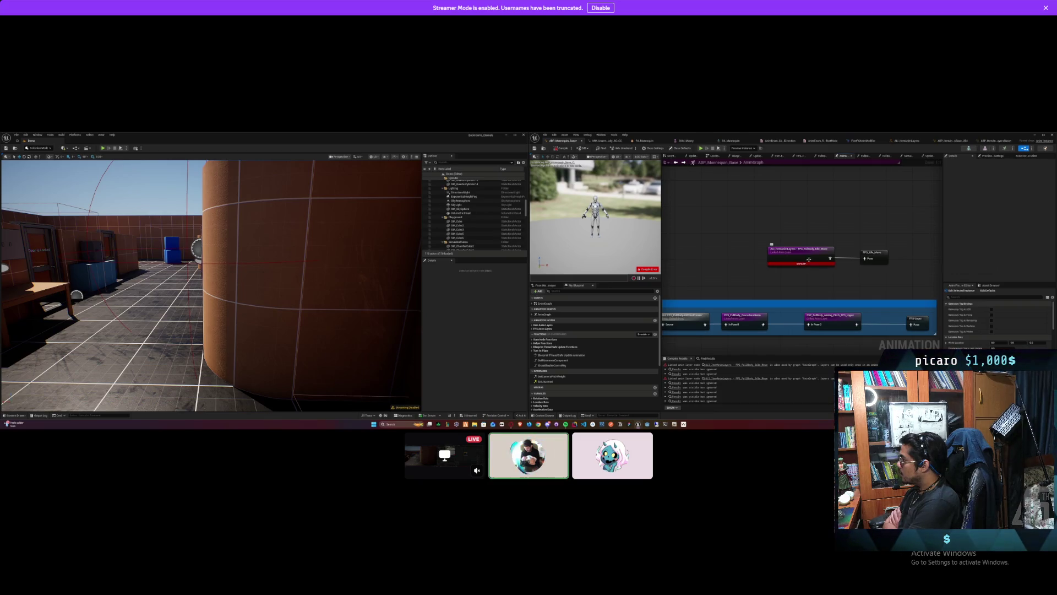
scroll(808, 247, down, 5)
scroll(808, 233, up, 1)
right_click(807, 260)
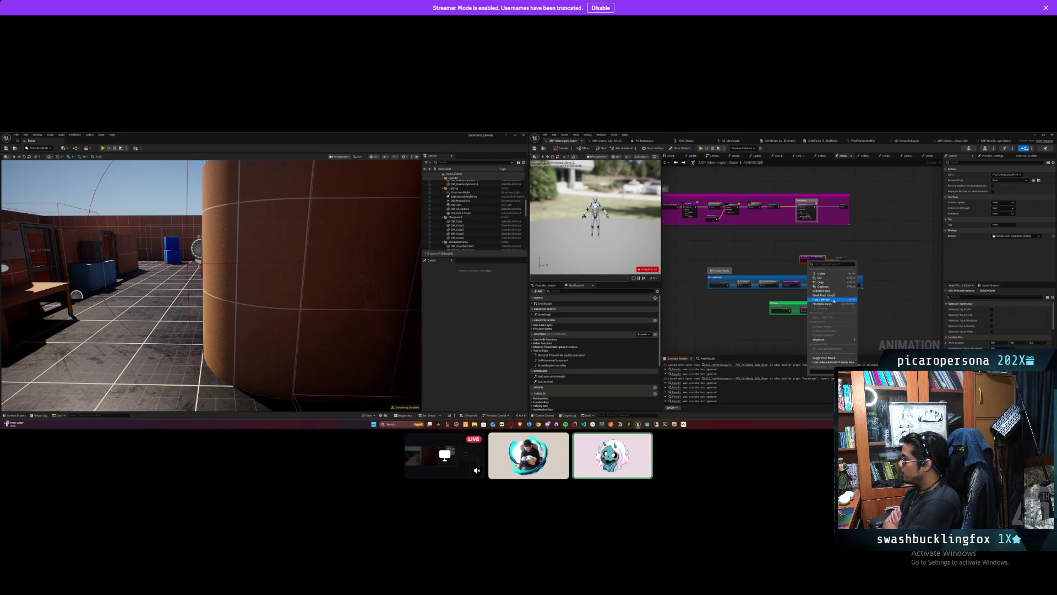
click(832, 291)
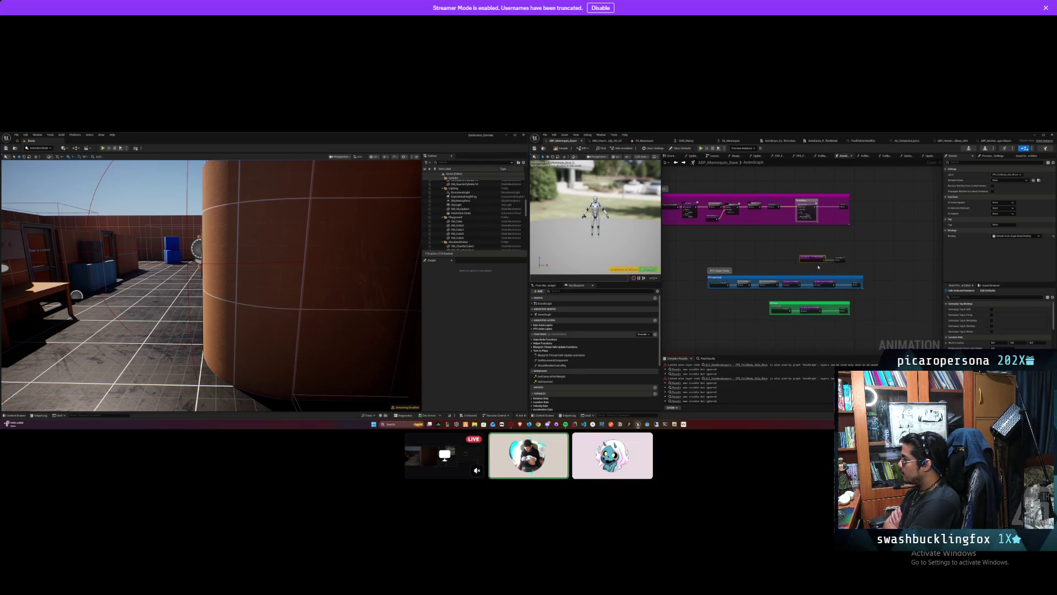
scroll(820, 275, up, 3)
click(565, 149)
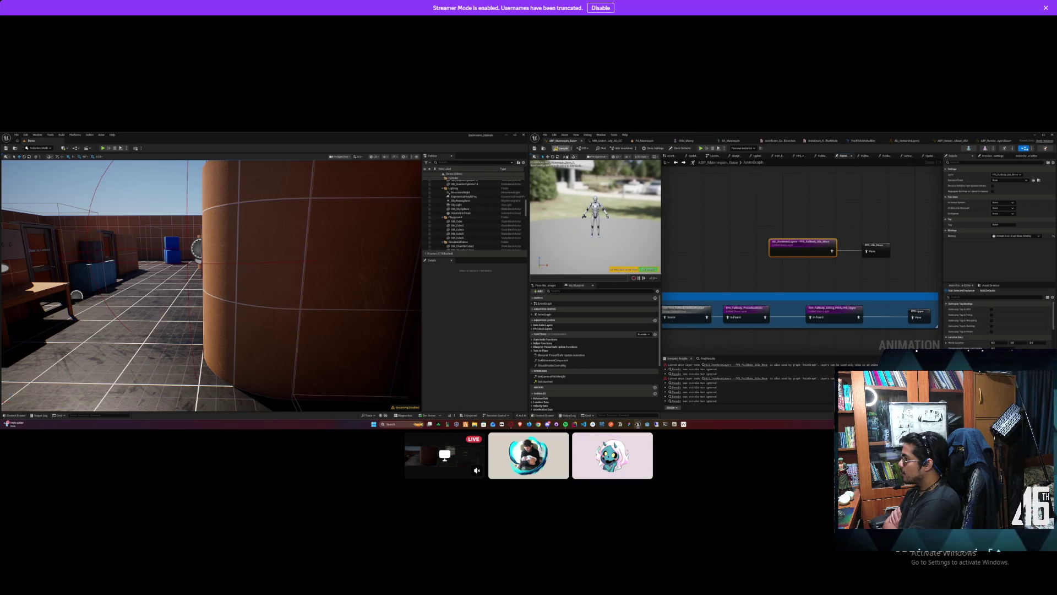
Step: Reopen the layer graph, then try the FSP_FullBody_Aiming_Pitch_FPS_Upper layer on the node and undo it
scroll(789, 230, down, 12)
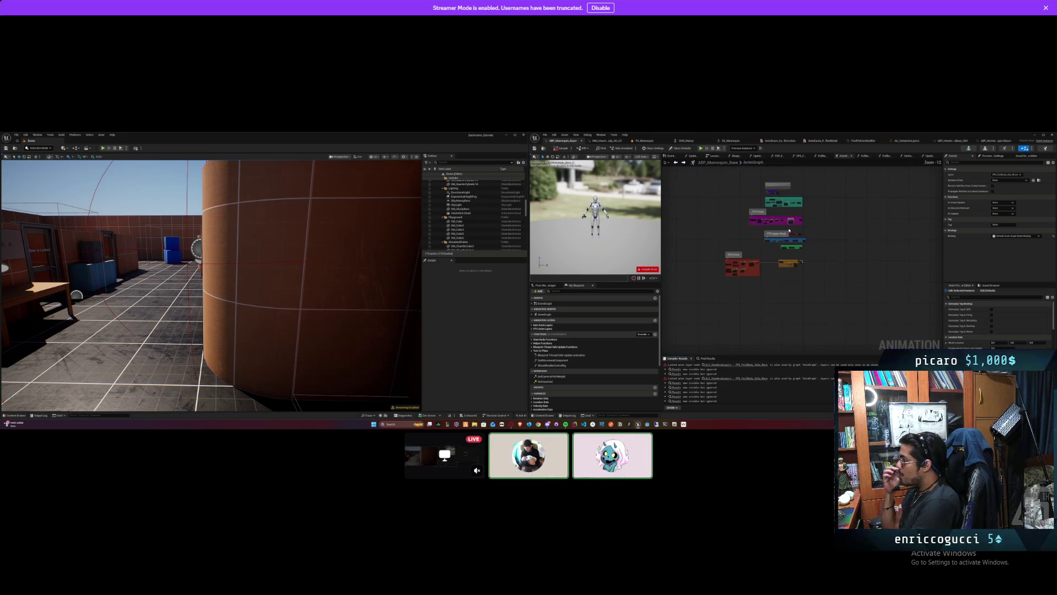
scroll(786, 248, up, 12)
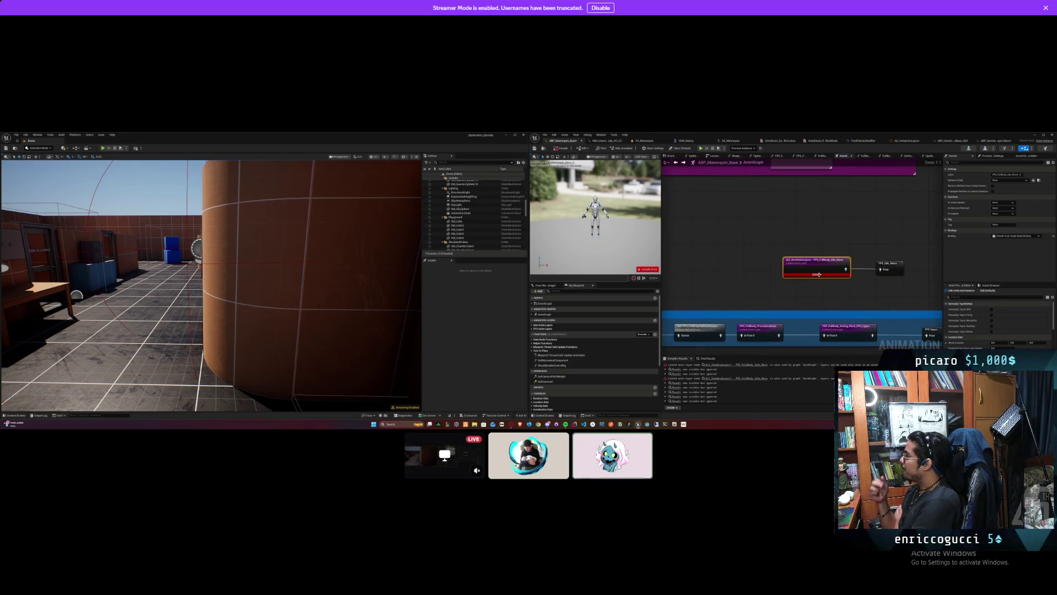
double_click(829, 270)
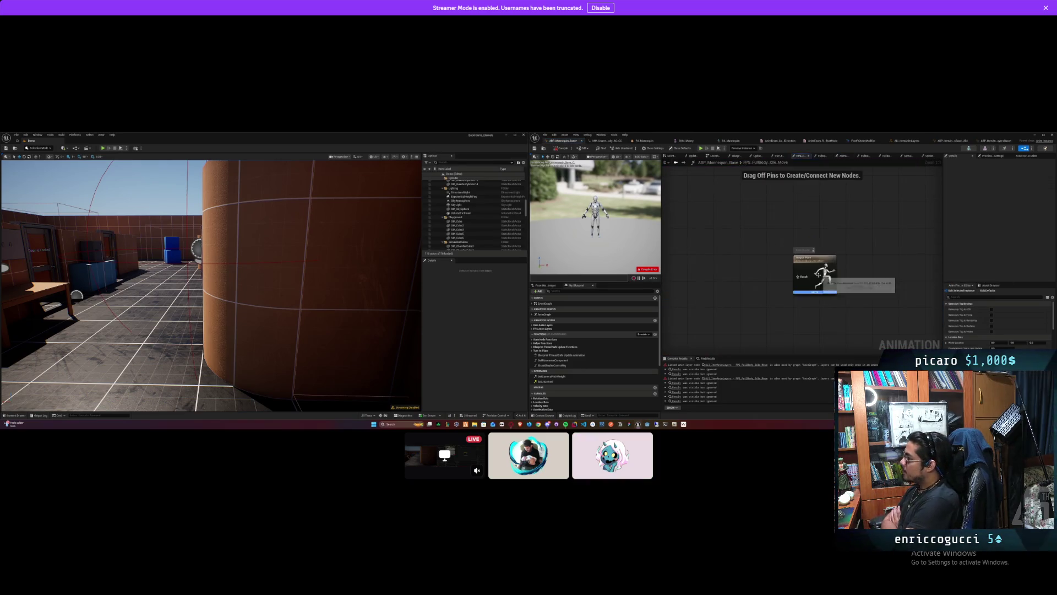
click(676, 163)
click(827, 261)
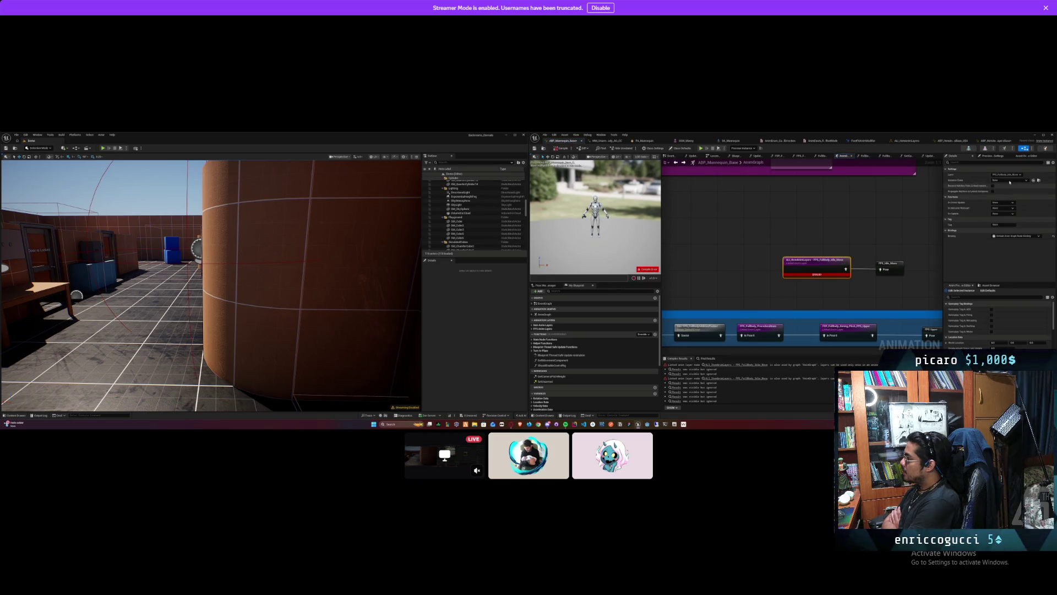
click(1007, 174)
click(1023, 234)
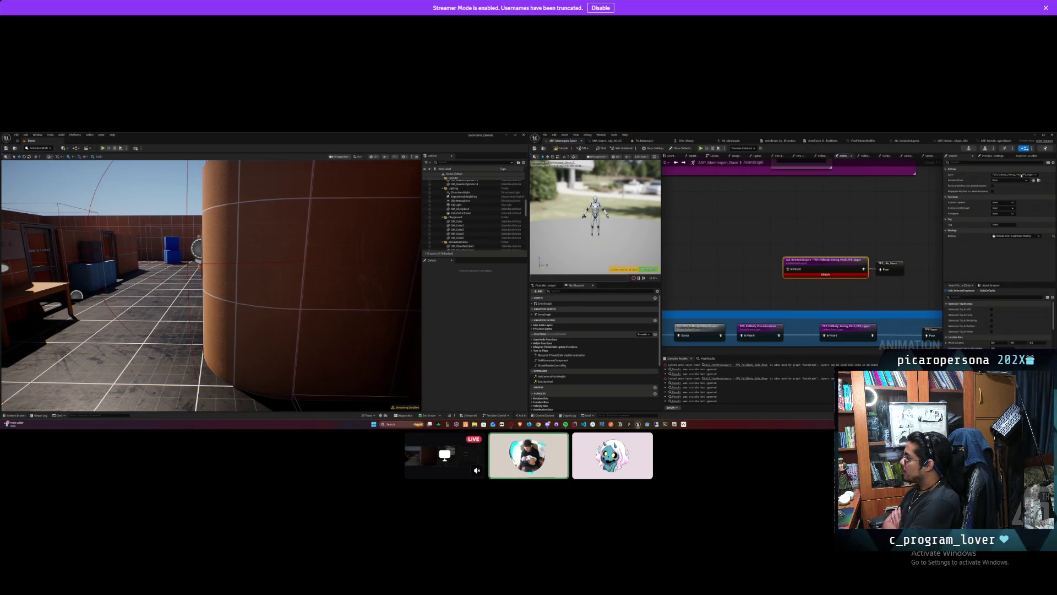
key(ctrl+z)
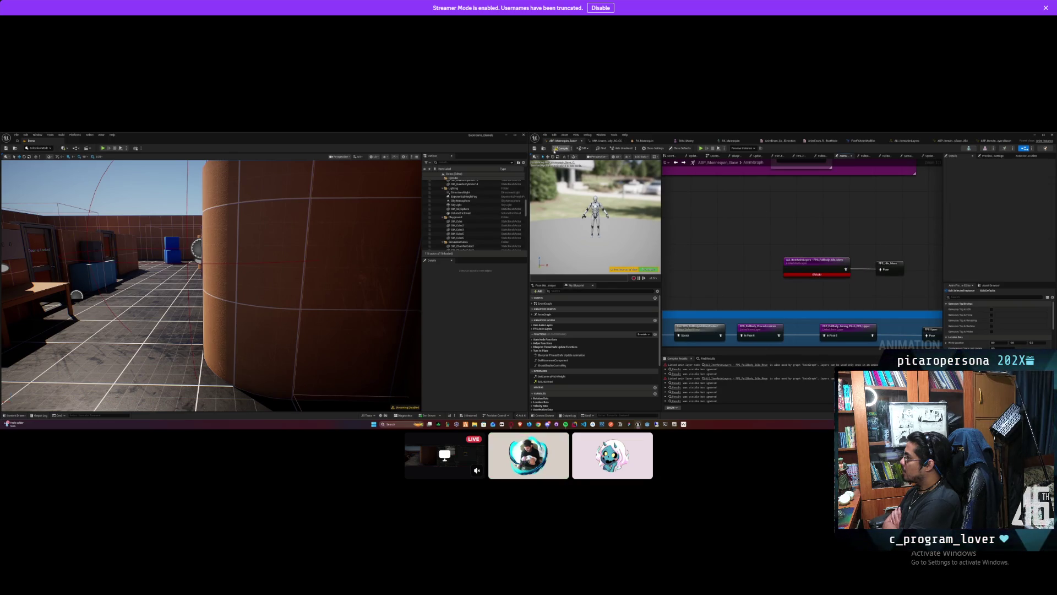
Step: Select the erroring FPS_FullBody_Idle_Move linked layer node and delete it
click(811, 259)
key(Delete)
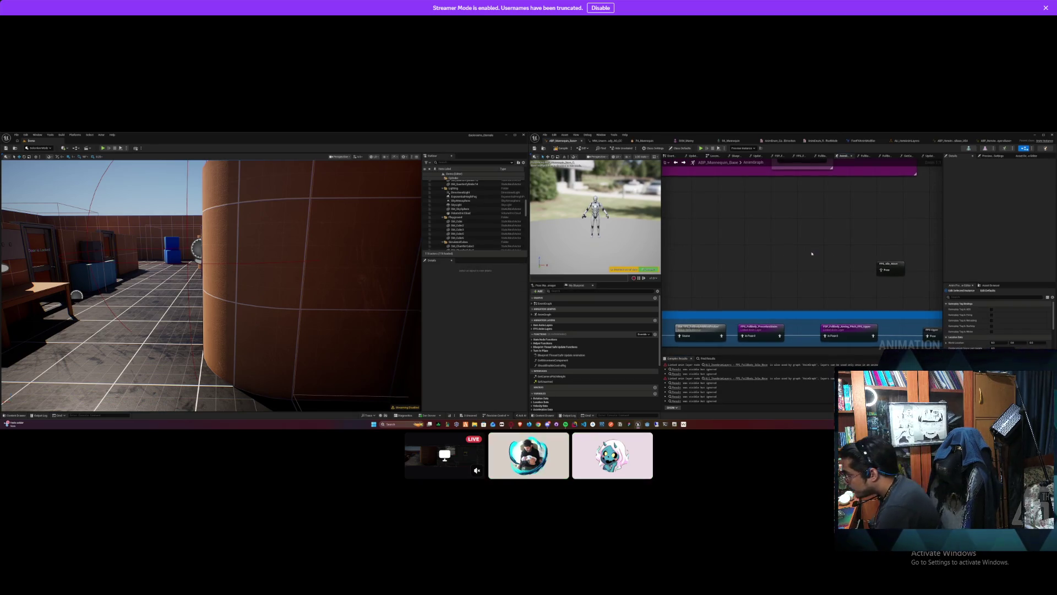
right_click(812, 253)
key(Escape)
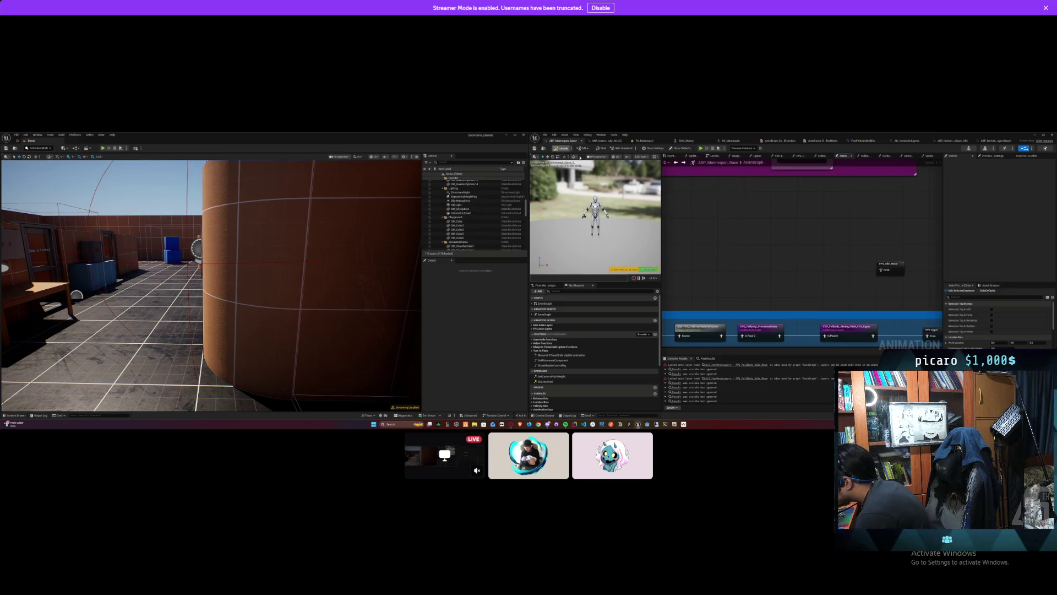
right_click(819, 264)
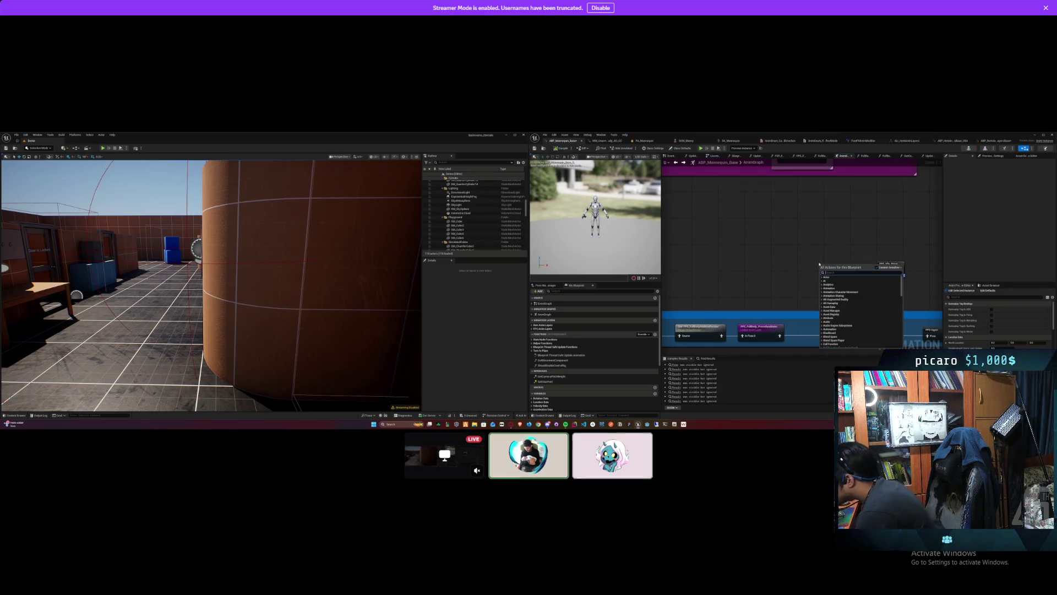
text(move)
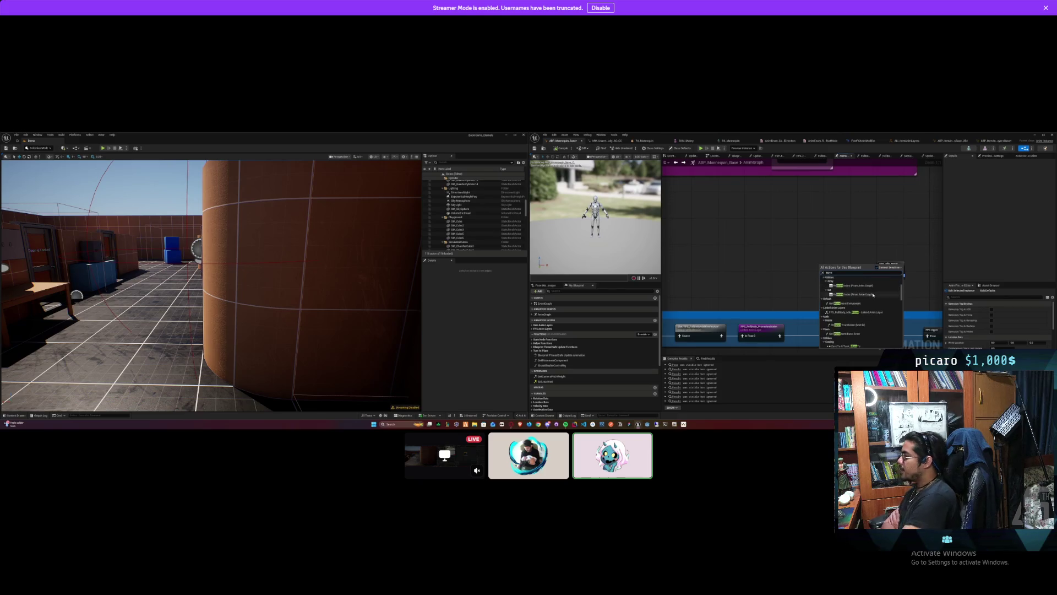
scroll(874, 291, down, 6)
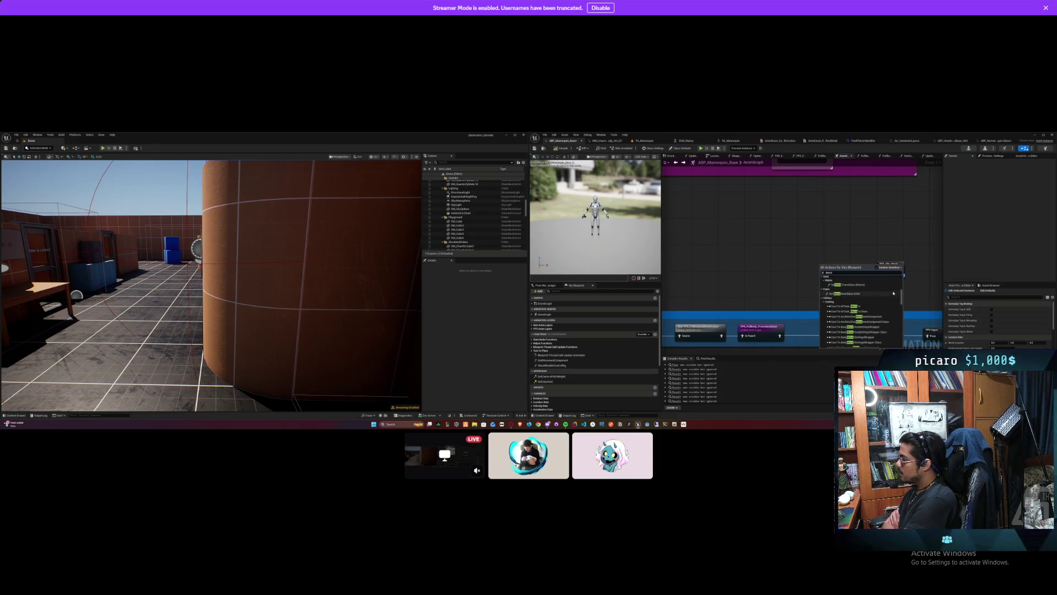
scroll(892, 294, down, 10)
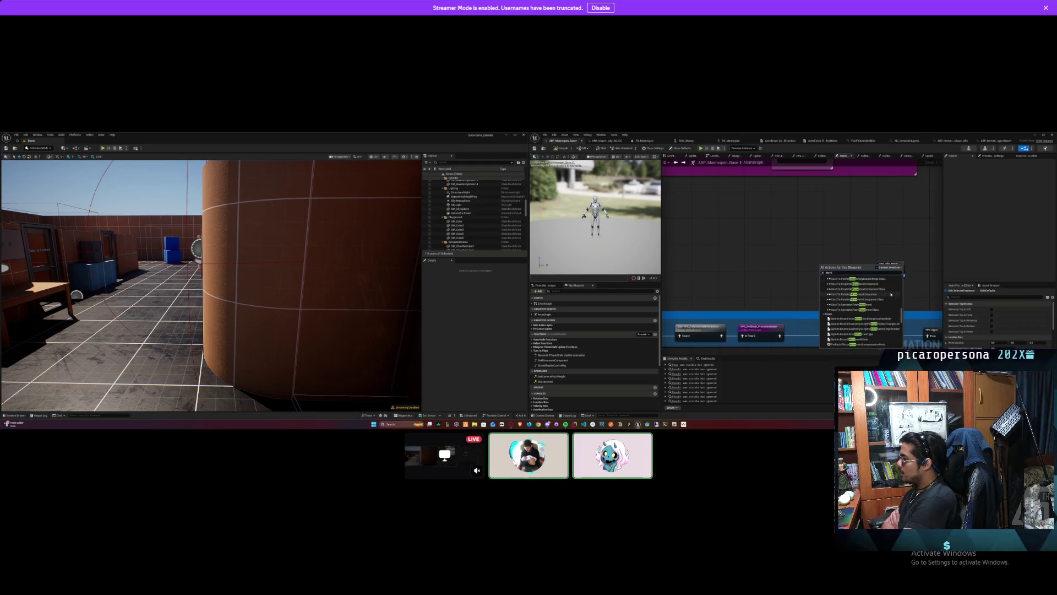
scroll(891, 296, down, 10)
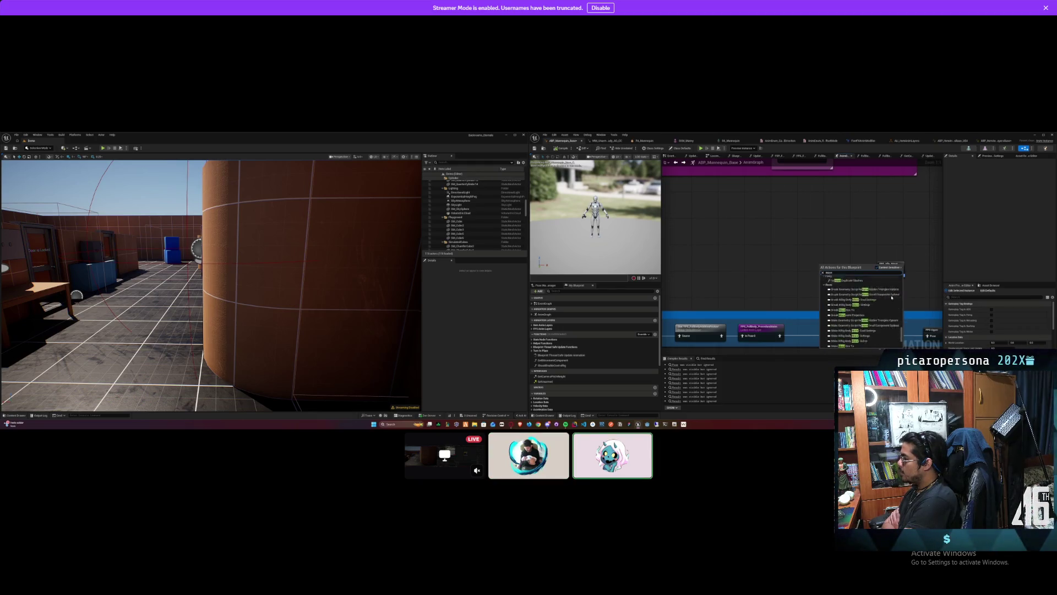
scroll(891, 297, down, 3)
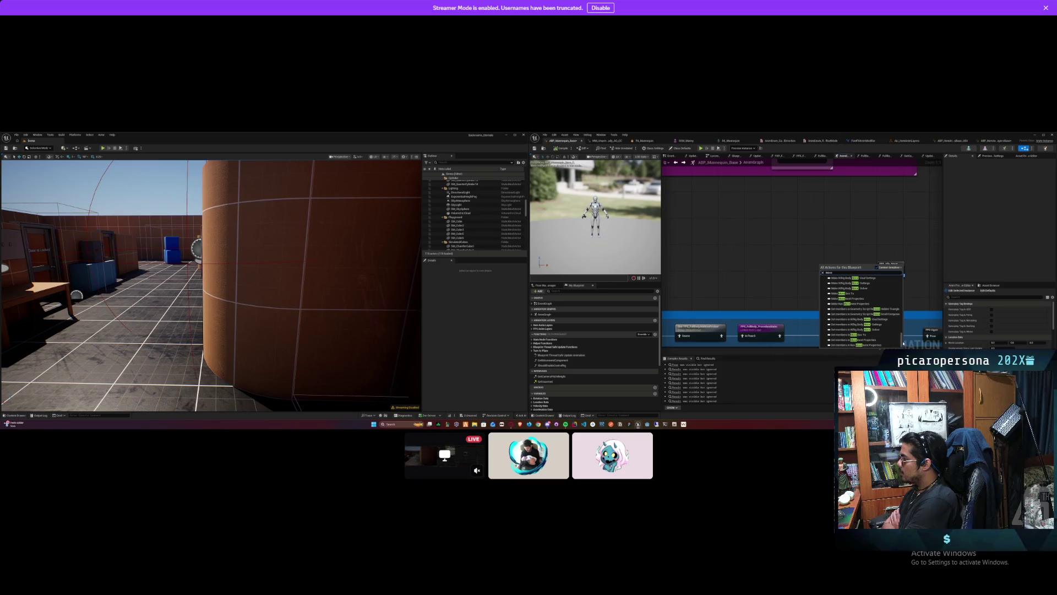
drag(899, 317, 900, 324)
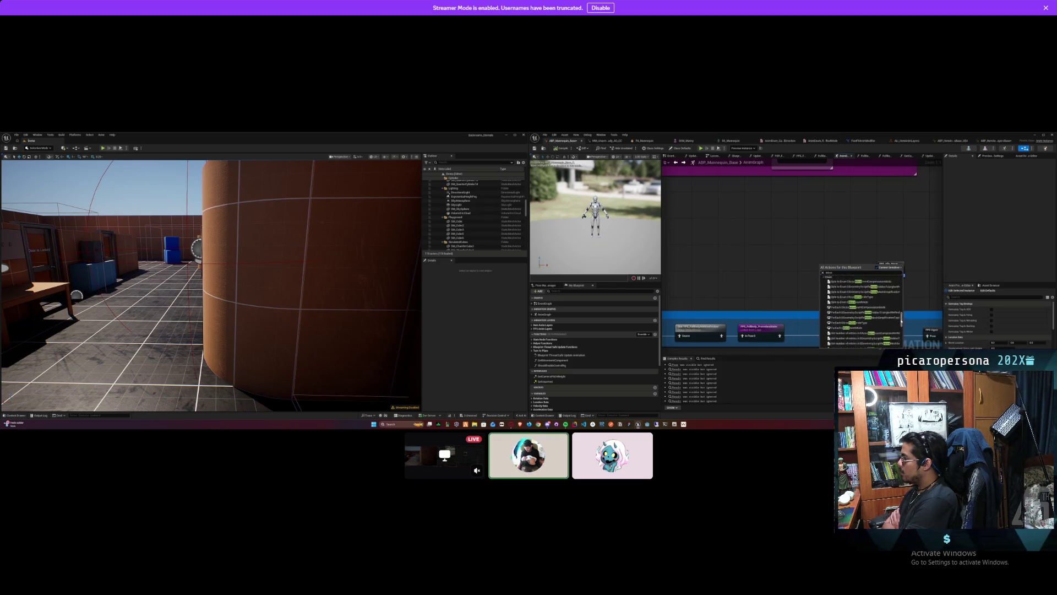
scroll(902, 283, down, 3)
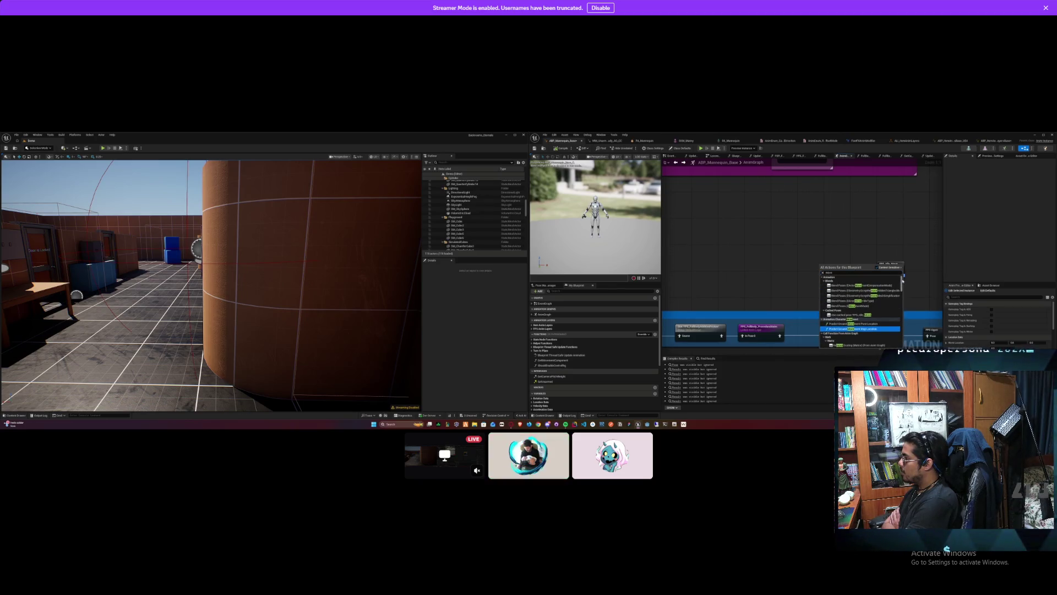
scroll(898, 329, down, 10)
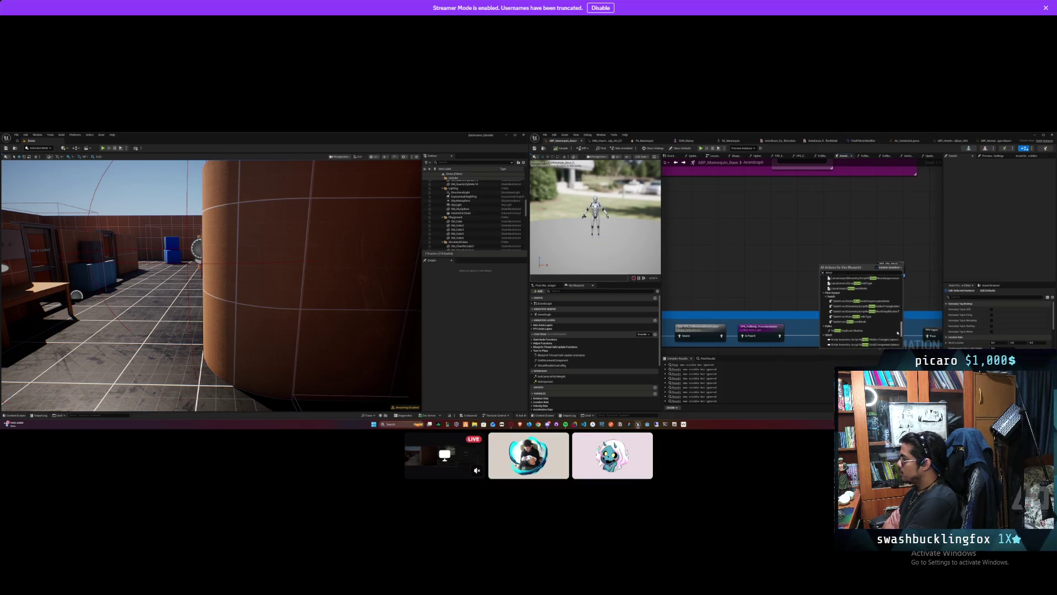
click(855, 255)
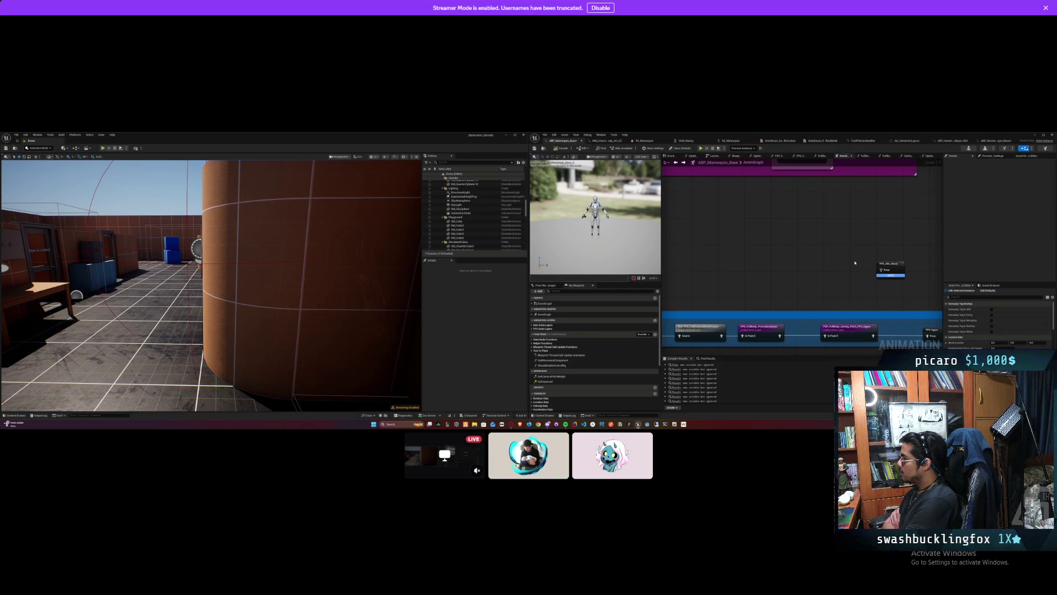
Step: Select the ALI_ItemAnimLayers linked-layer node and compile the animation blueprint
click(818, 258)
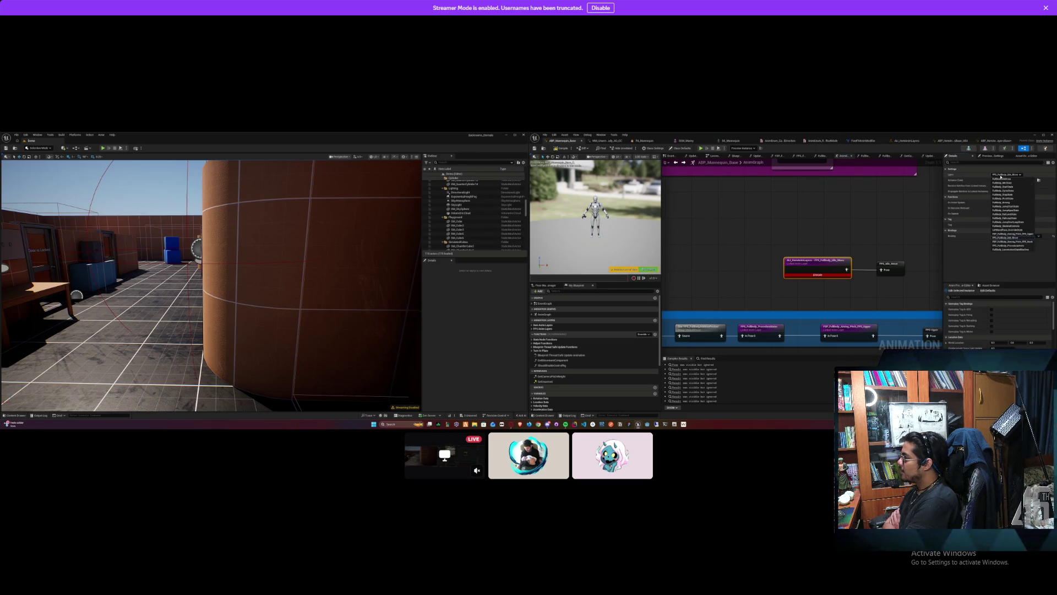
right_click(817, 263)
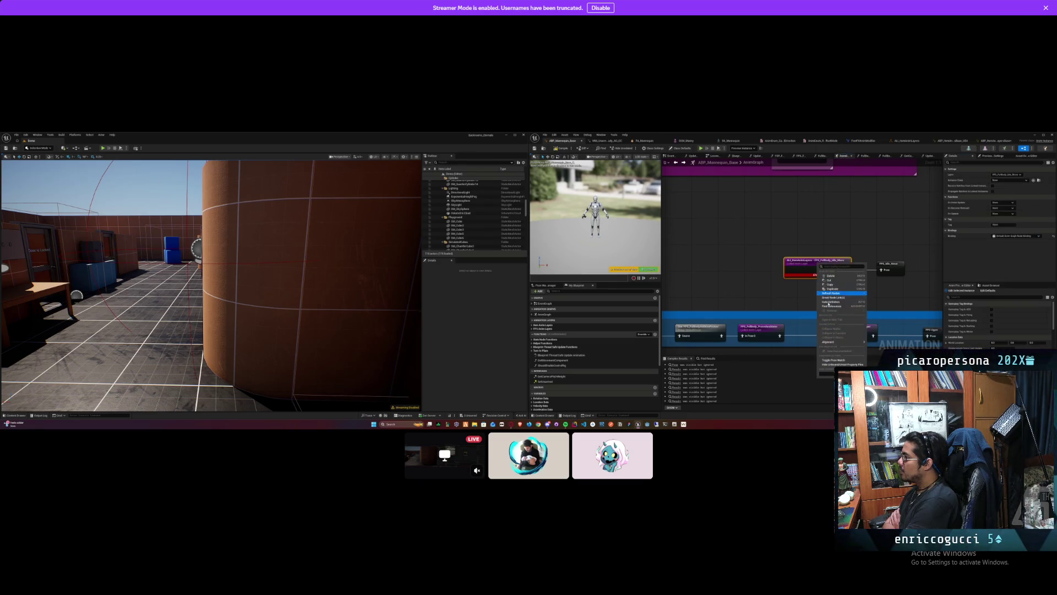
click(841, 285)
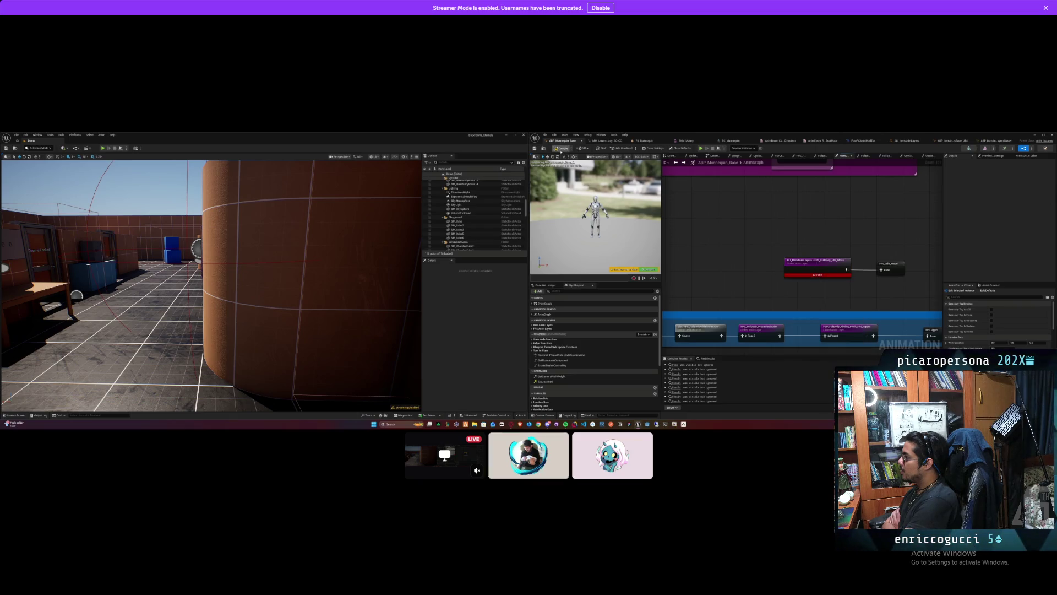
click(561, 149)
scroll(803, 306, down, 2)
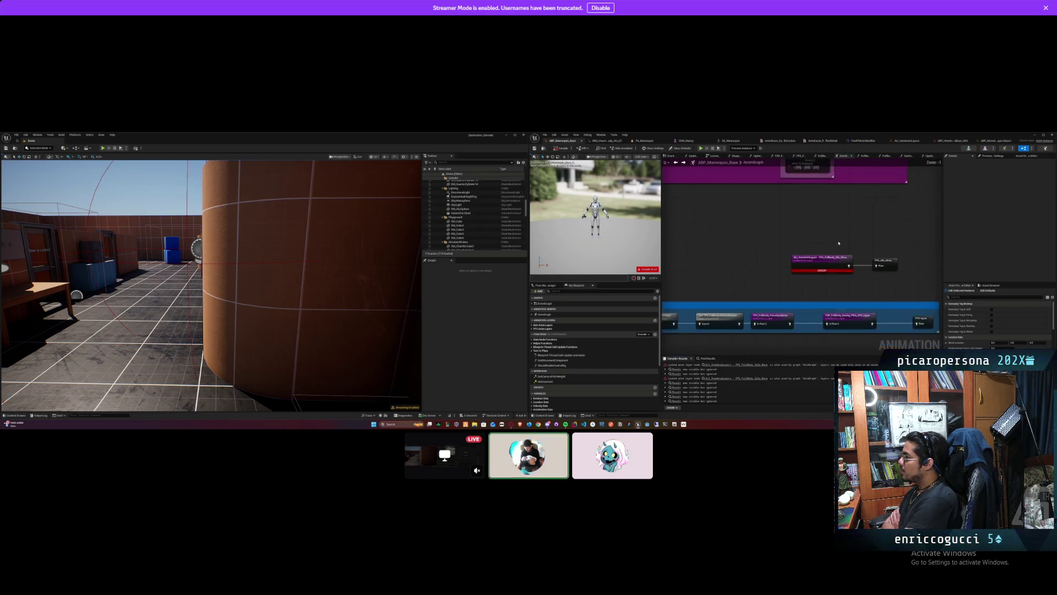
scroll(803, 307, down, 3)
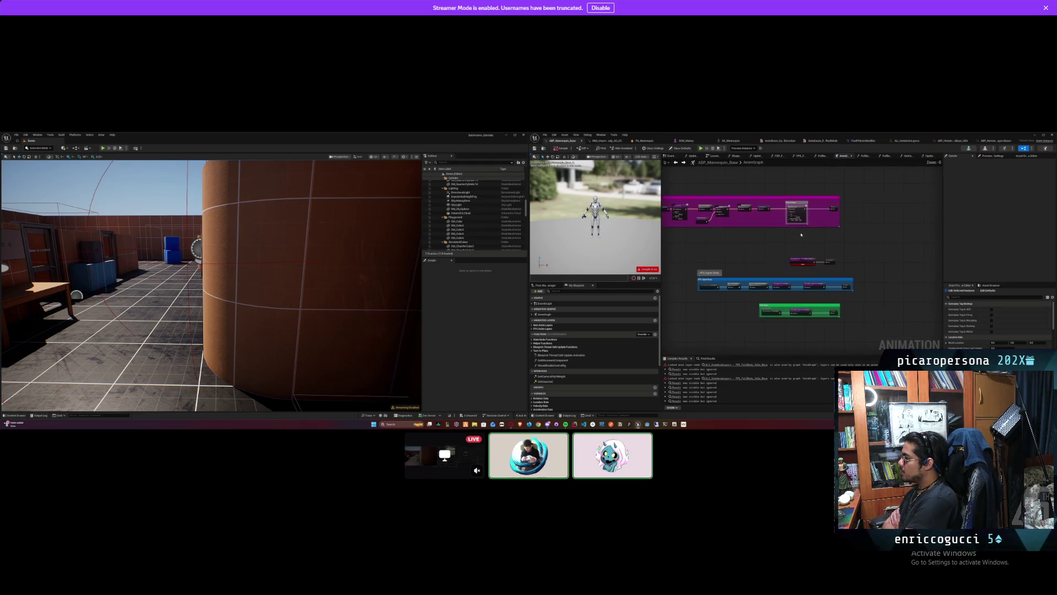
scroll(802, 259, up, 1)
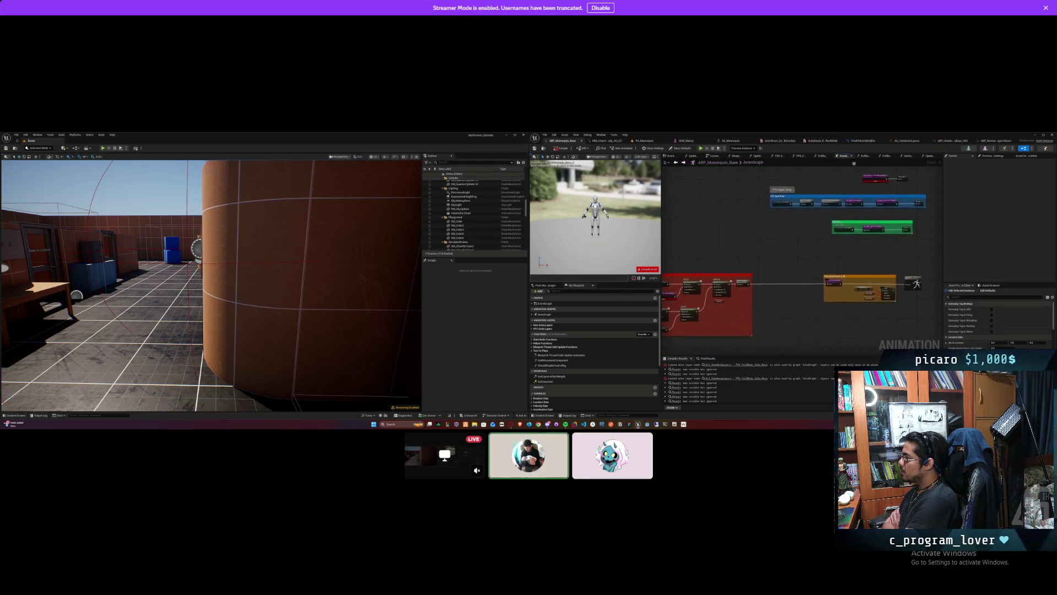
scroll(727, 283, up, 5)
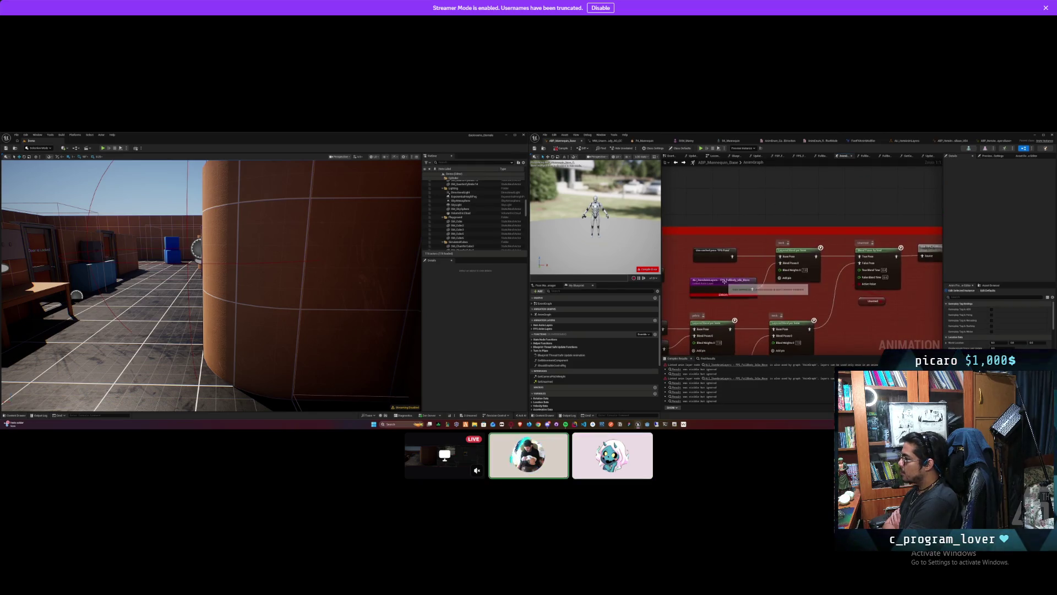
Step: Delete the broken ALI_ItemAnimLayers node and move the FPS Mesh cached-pose node beside its blend node
click(727, 282)
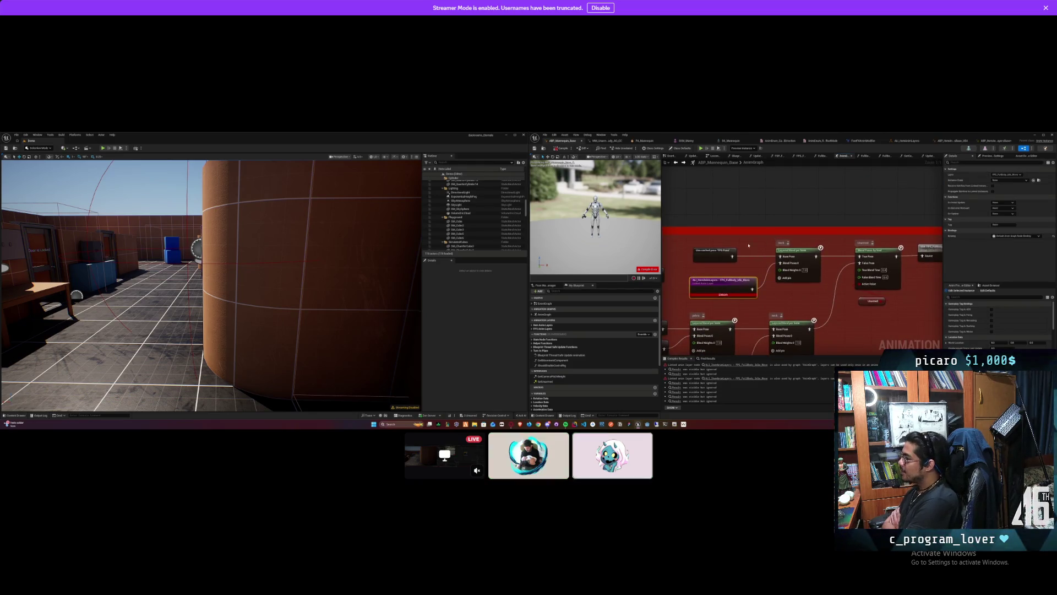
key(Delete)
drag(734, 234, 792, 232)
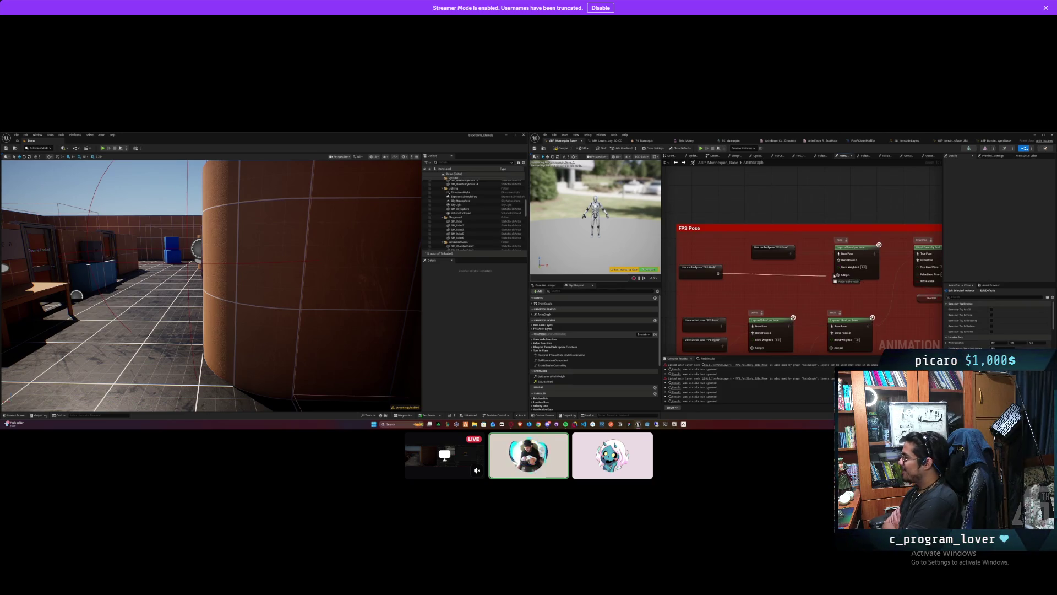
drag(698, 268, 773, 271)
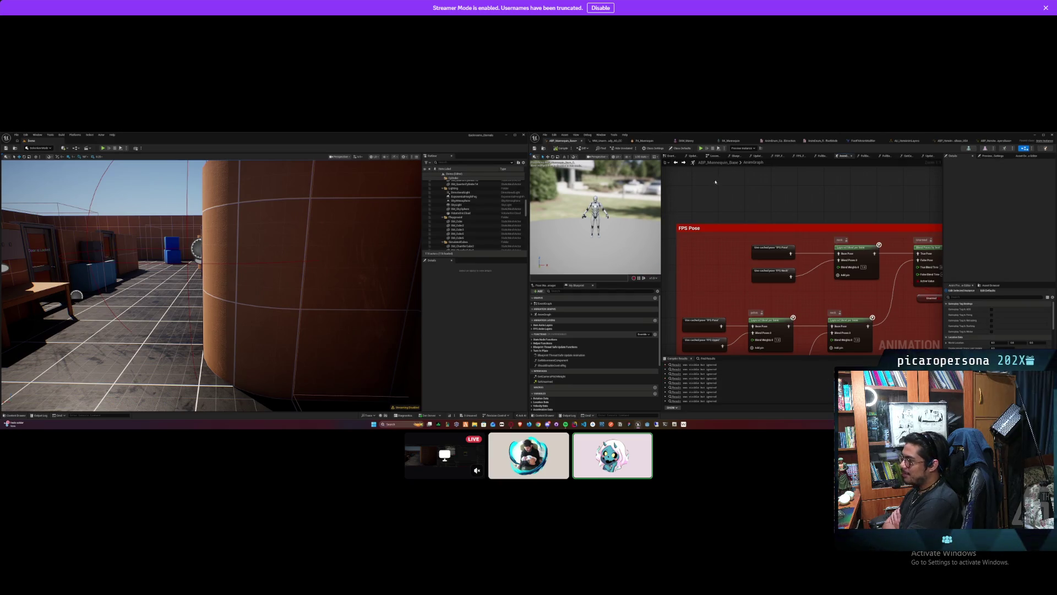
Step: Shift the AnimGraph view and bring up the search results for rotator
drag(828, 190, 800, 203)
scroll(800, 202, down, 6)
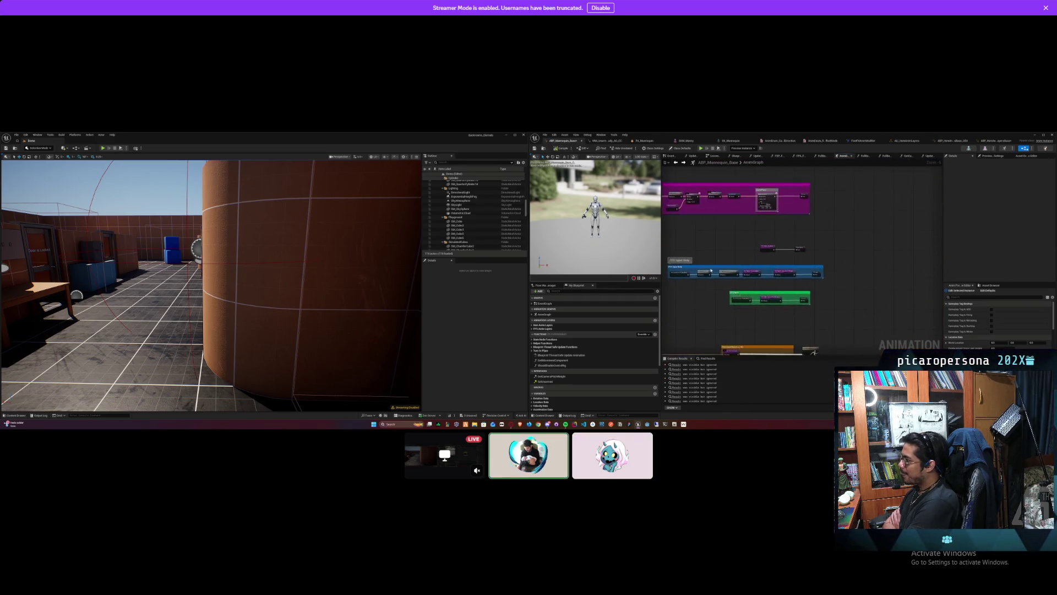
scroll(697, 284, up, 2)
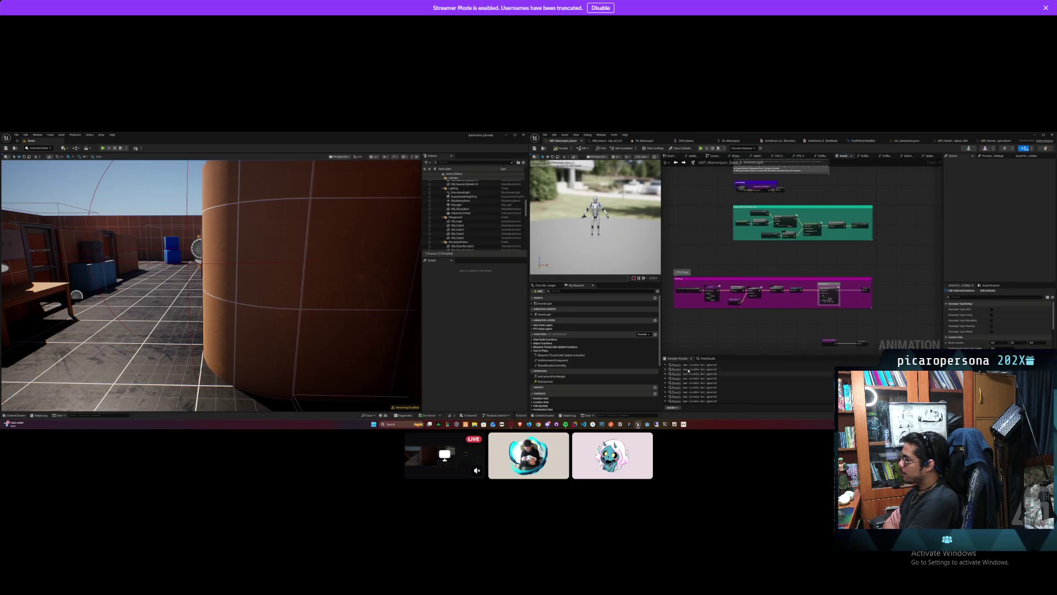
click(707, 359)
Step: Jump to the UpdateRotationData result, set the Pitch variable to Replicated, and compile
double_click(683, 400)
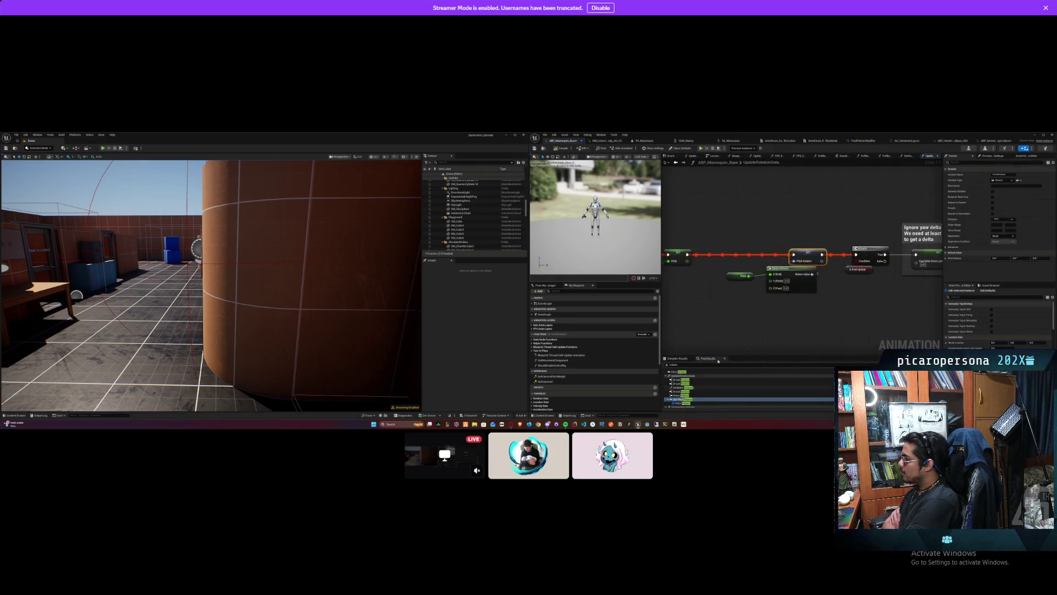
click(761, 306)
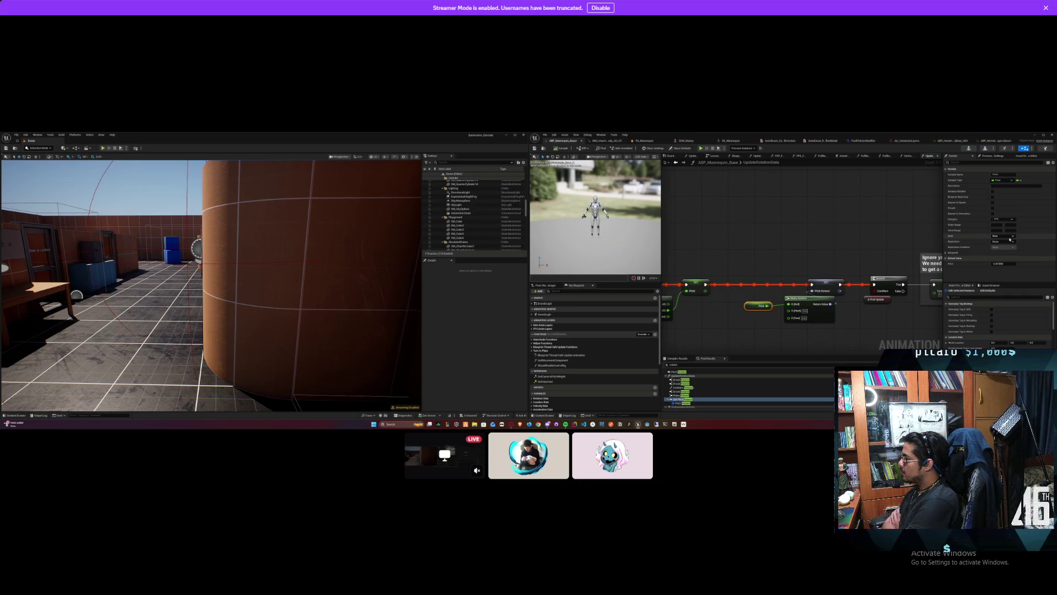
click(1010, 241)
click(1006, 251)
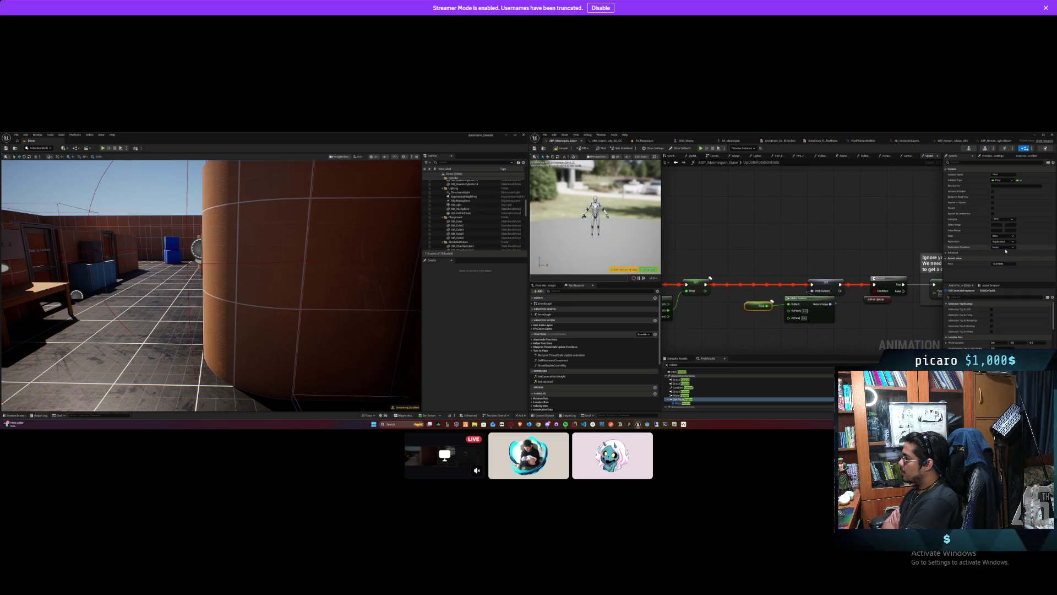
click(748, 239)
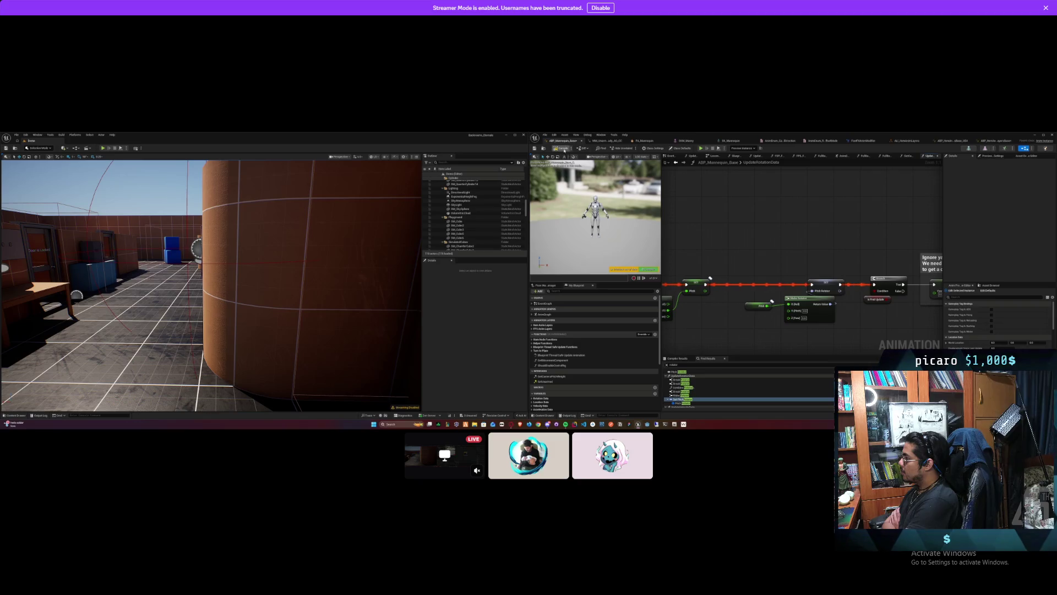
click(564, 150)
Step: Reveal the Combine Rotators and Break Rotator nodes, toggle Pitch replication off, then back to Replicated
mouse_move(730, 217)
mouse_down()
mouse_move(793, 198)
mouse_move(878, 198)
mouse_up()
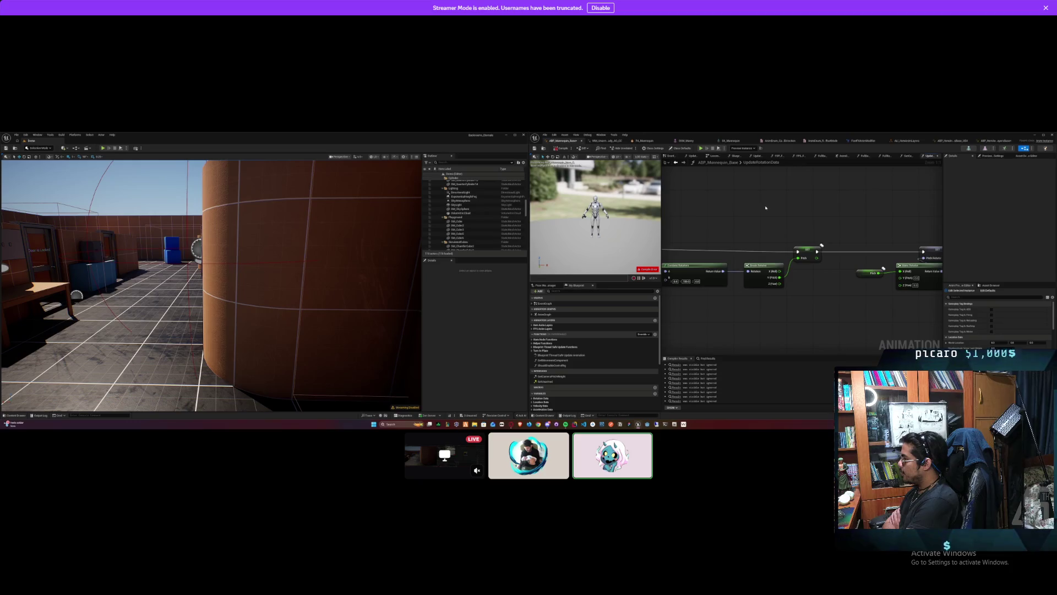
drag(765, 208, 723, 205)
click(812, 267)
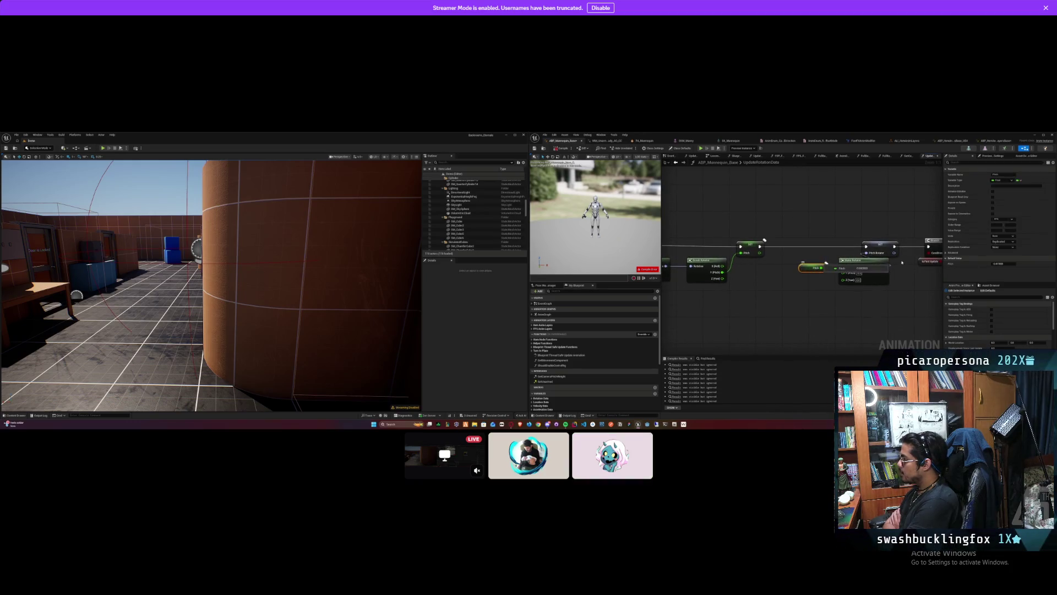
click(1012, 242)
click(1002, 248)
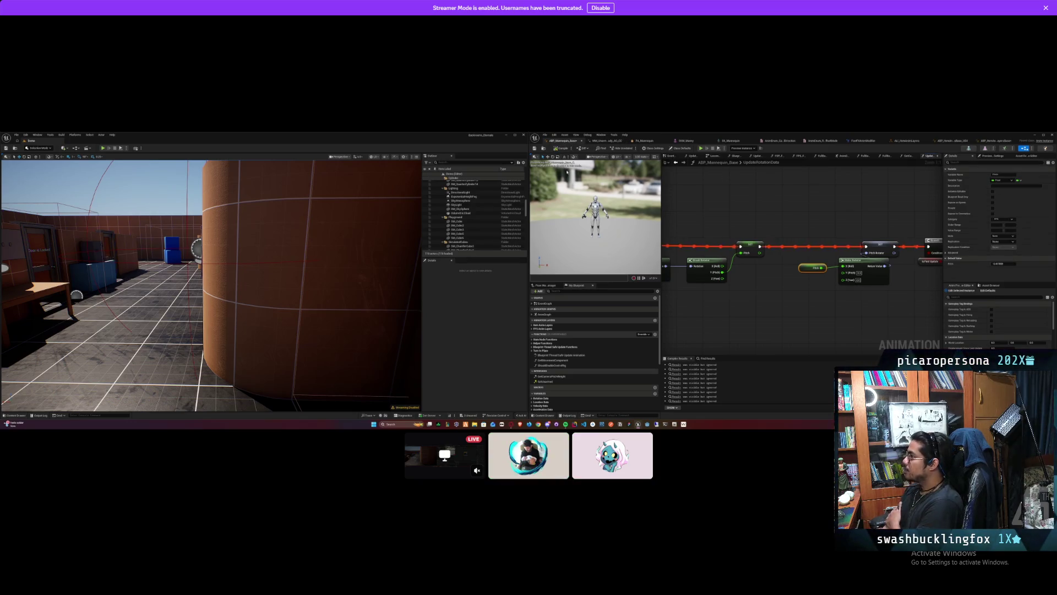
drag(697, 184, 672, 193)
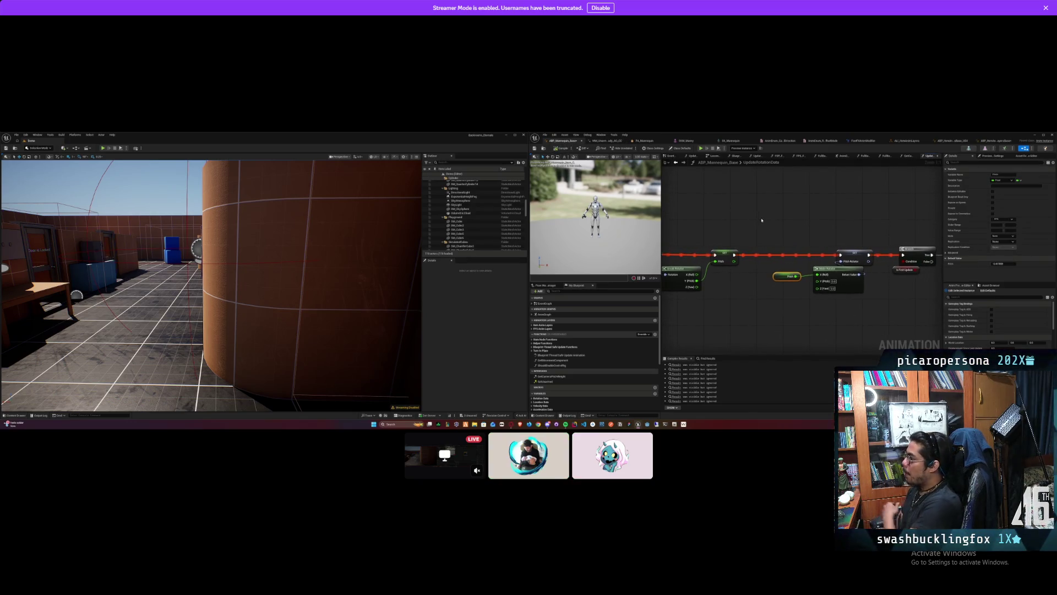
click(1011, 241)
click(1002, 255)
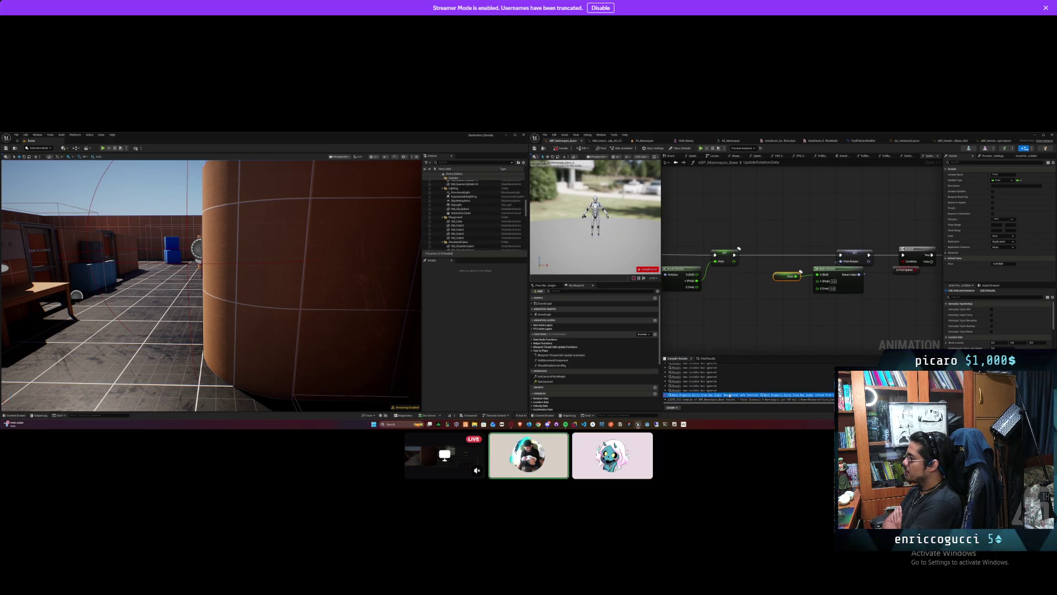
Step: Inspect the Mark Property Dirty compiler error and recompile the animation blueprint
click(815, 395)
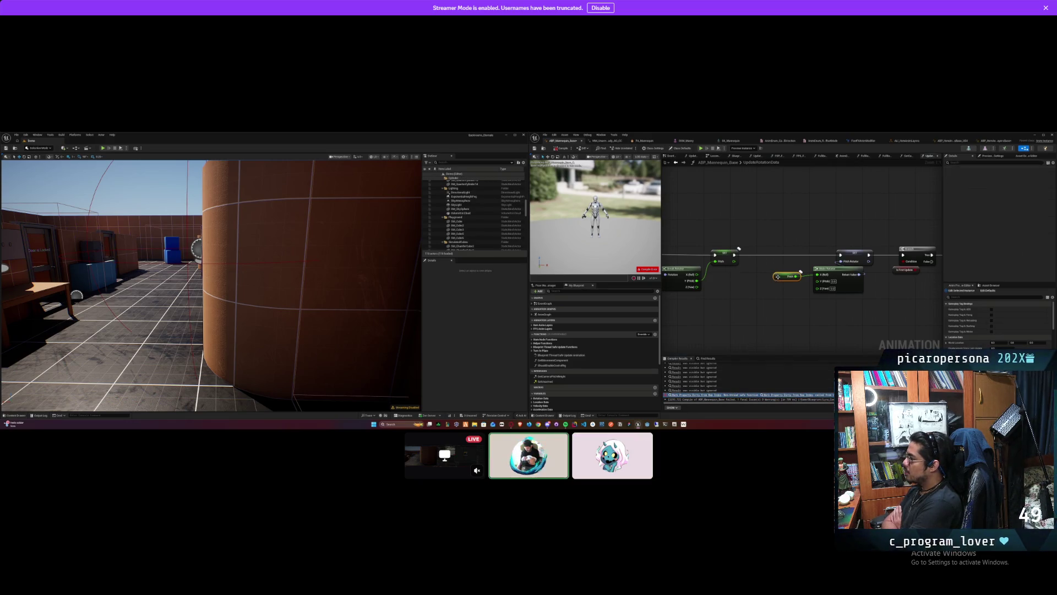
click(782, 208)
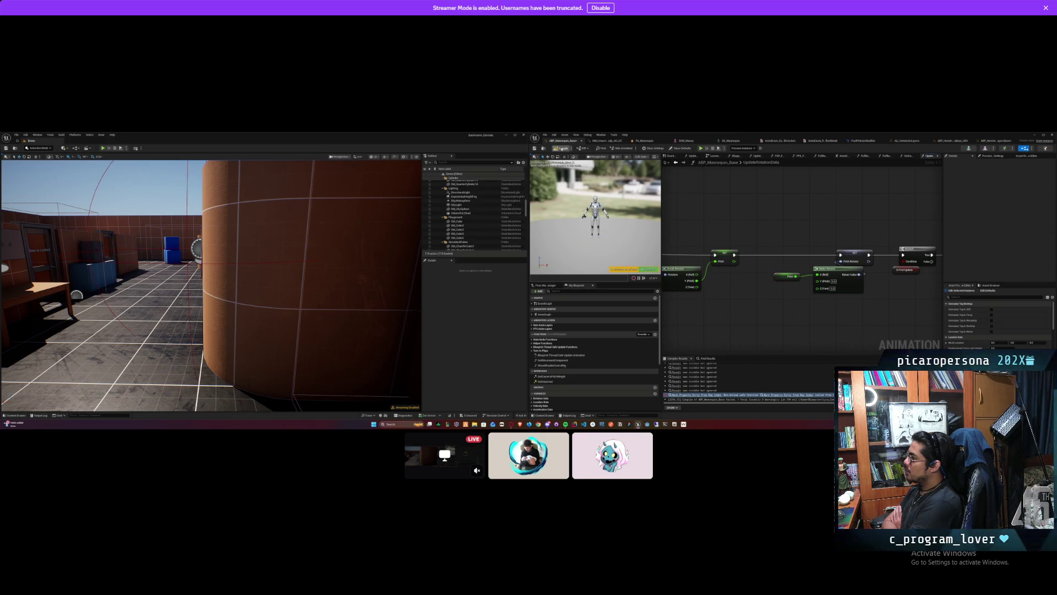
click(561, 149)
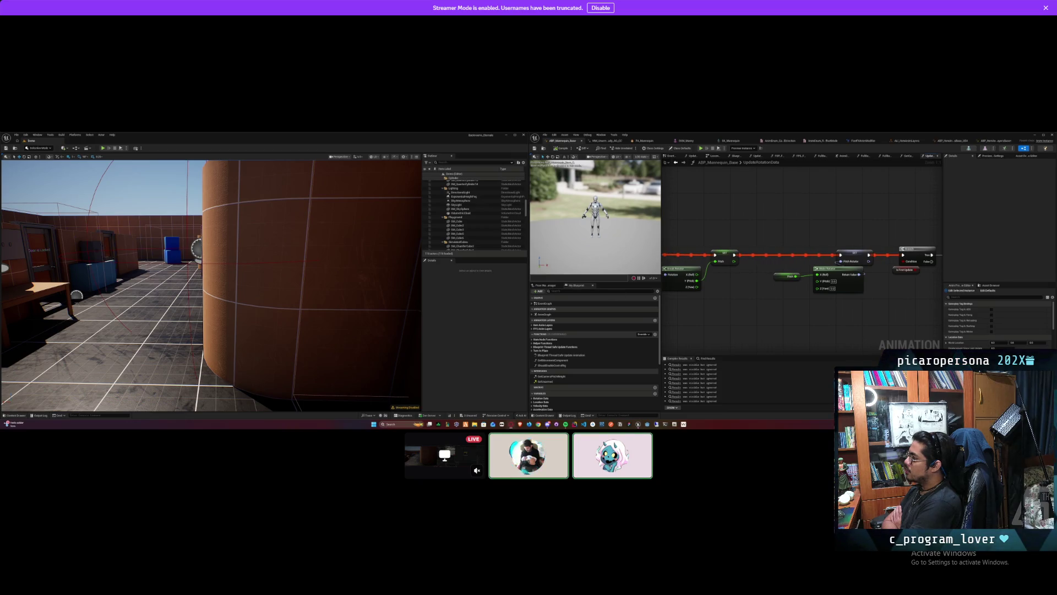
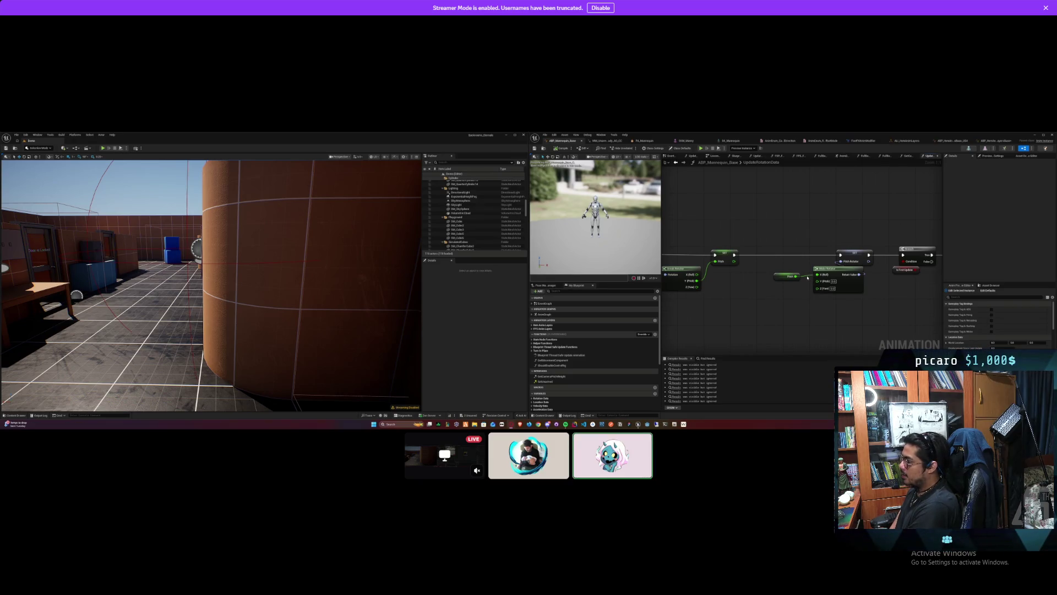
Step: Reconnect the Pitch value to Make Rotator's Y (Pitch) input and compile the blueprint
mouse_move(805, 277)
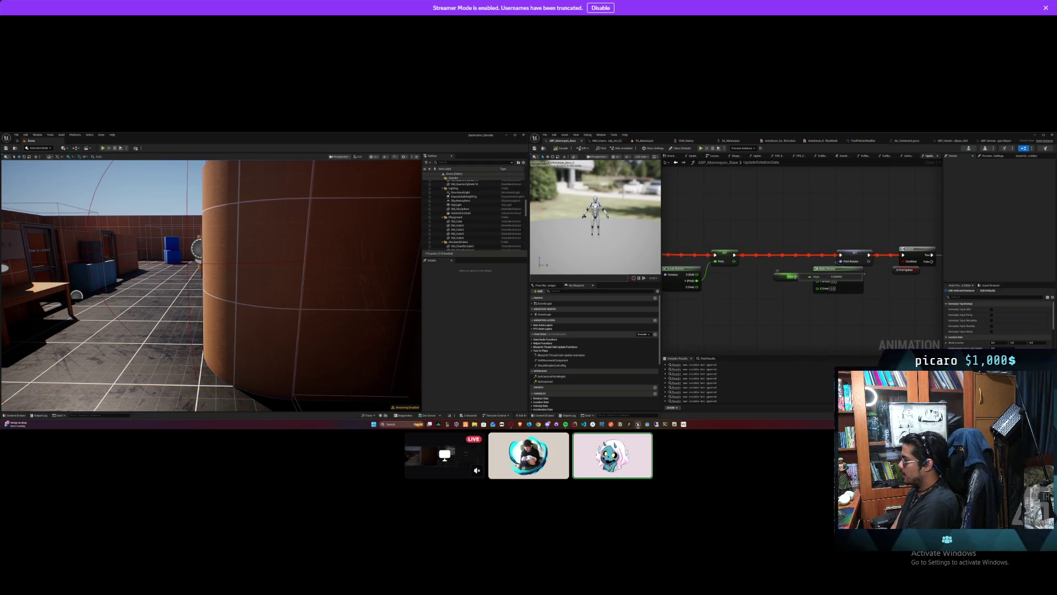
drag(796, 276, 874, 273)
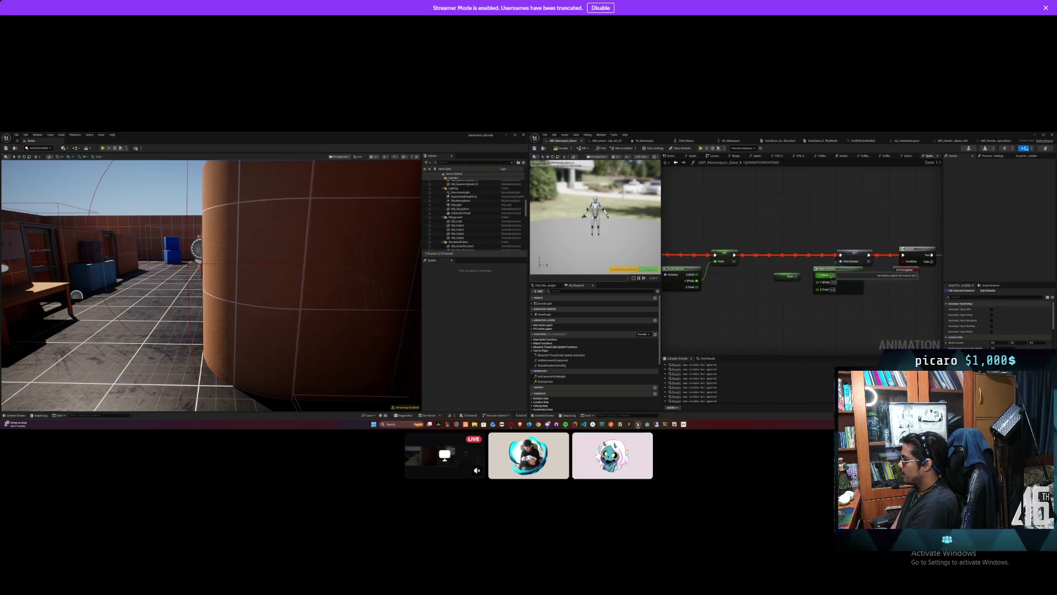
click(823, 300)
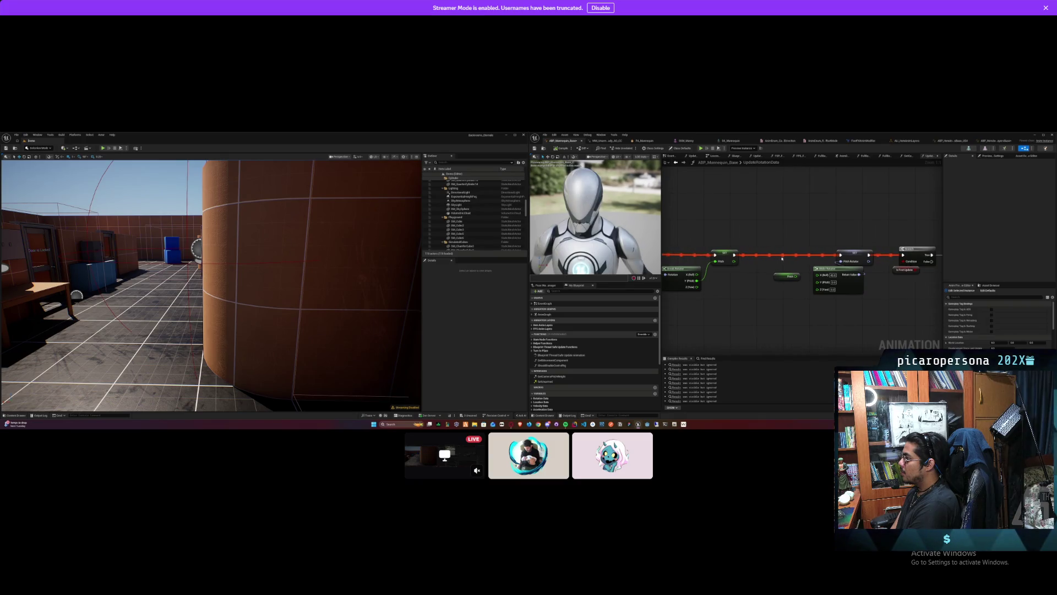
click(833, 275)
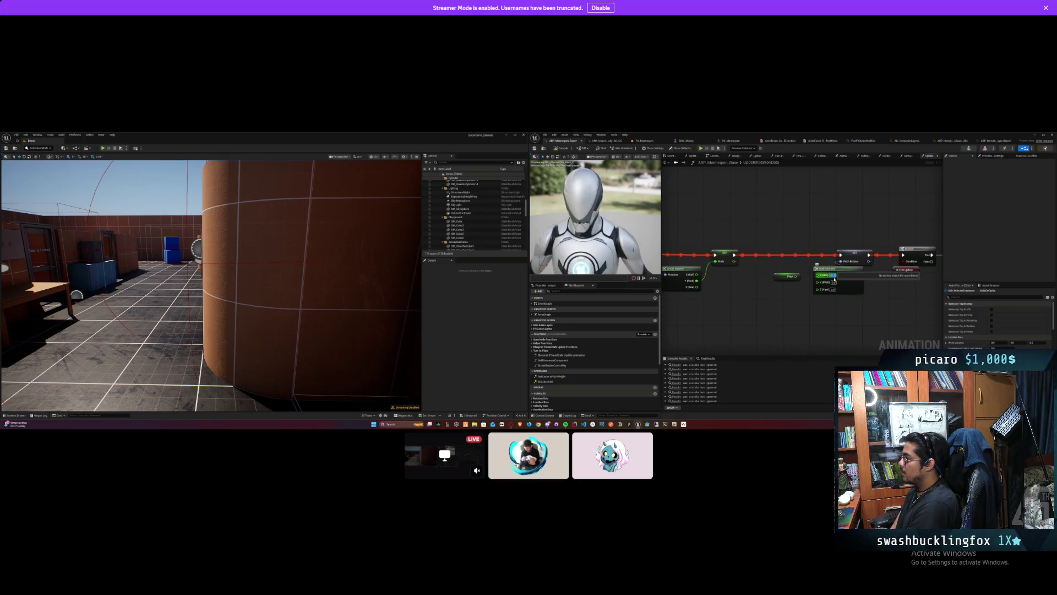
click(811, 319)
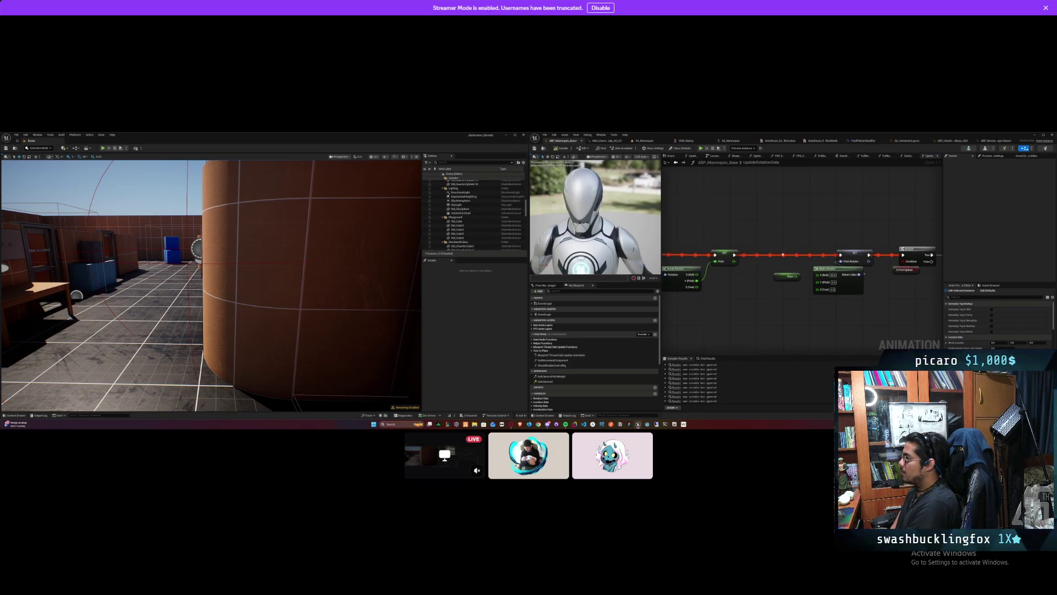
drag(802, 277, 818, 281)
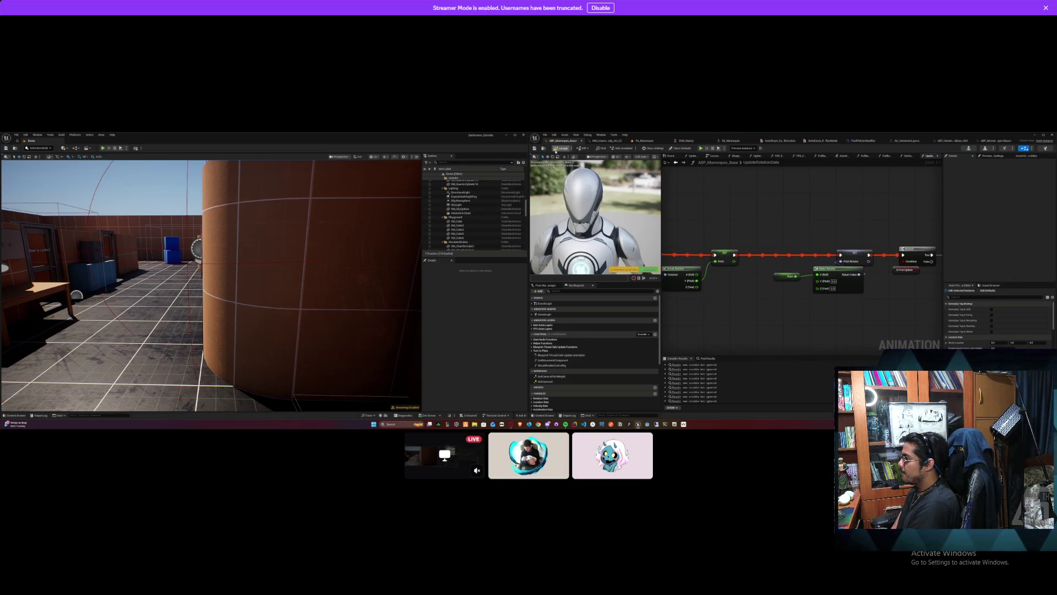
click(560, 149)
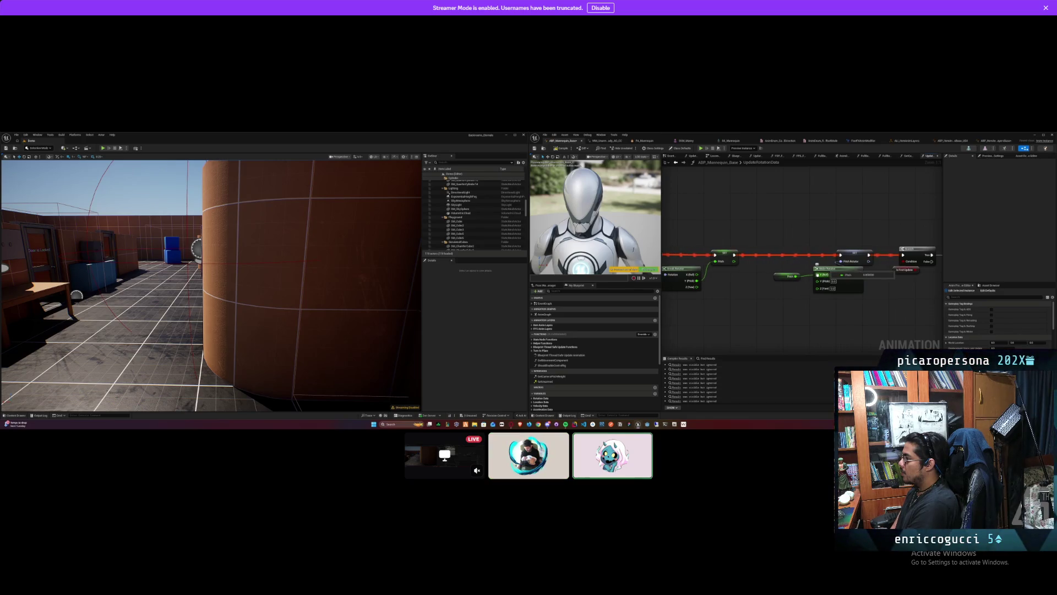
Step: Rewire the Pitch value toward Make Rotator's X (Roll) input instead
drag(817, 273, 831, 283)
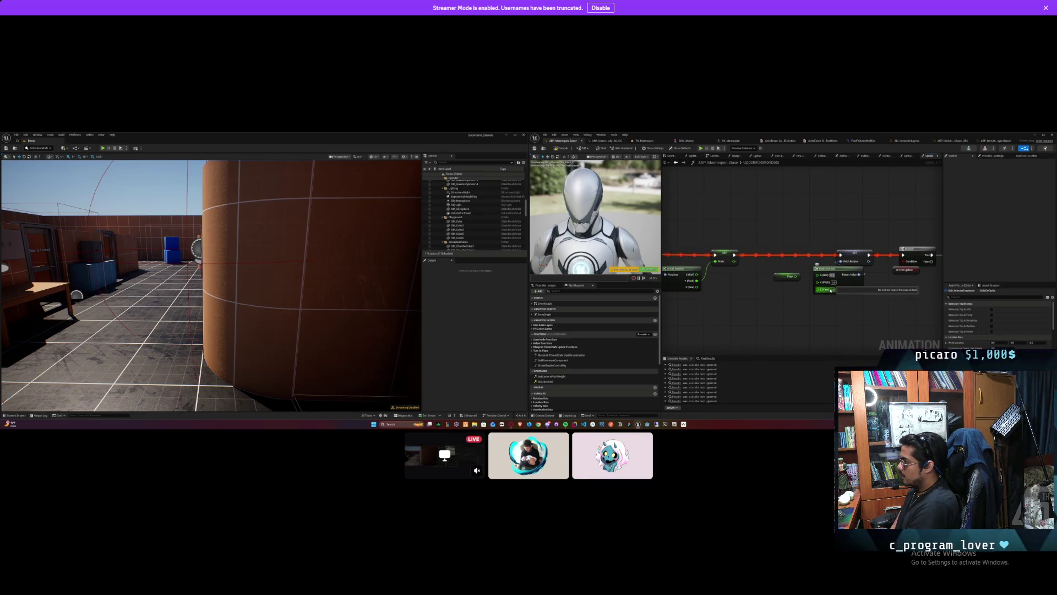
drag(710, 347, 710, 336)
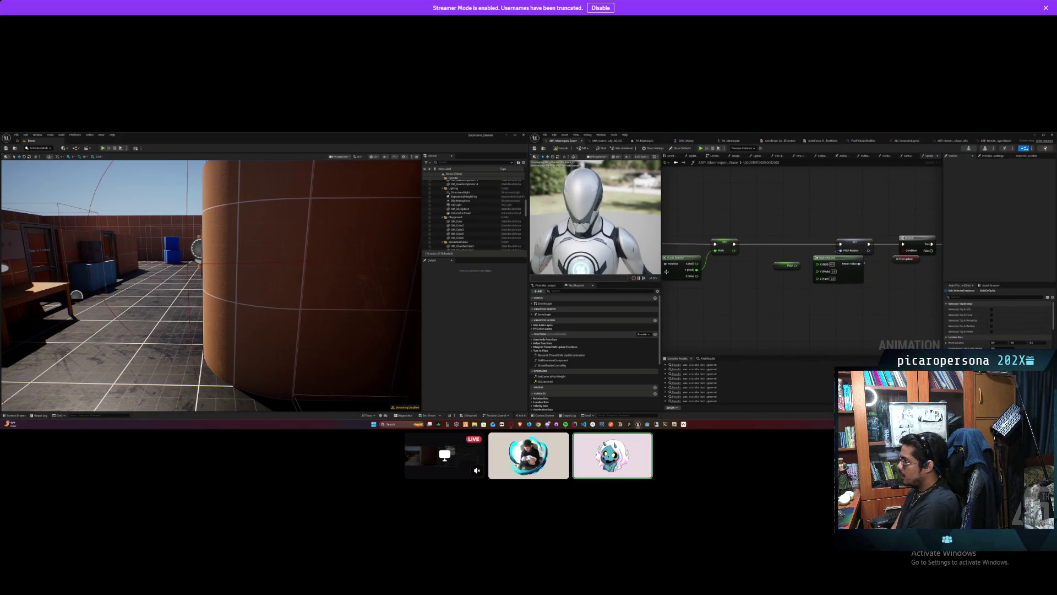
drag(796, 265, 837, 266)
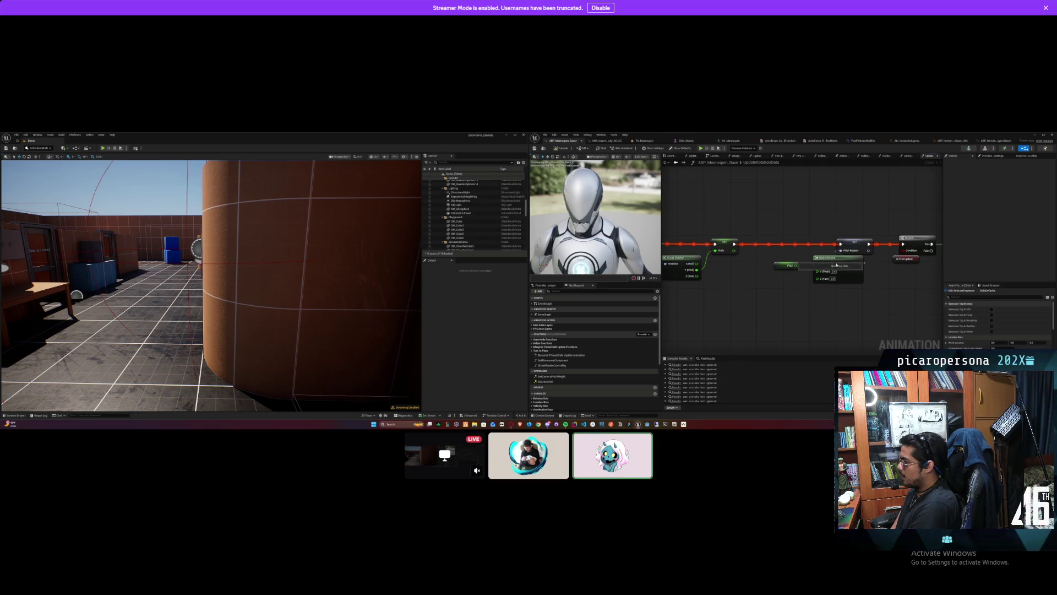
Step: Seat the Pitch wire on Make Rotator's X (Roll) pin, then pan over to the Combine Rotators and Break Rotator nodes
click(834, 279)
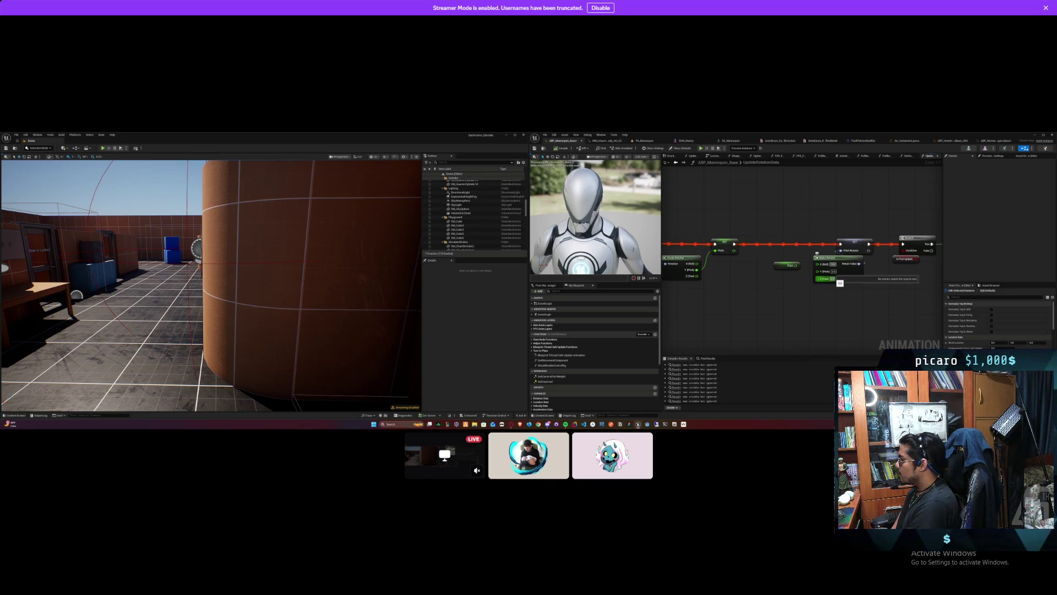
drag(840, 282, 824, 270)
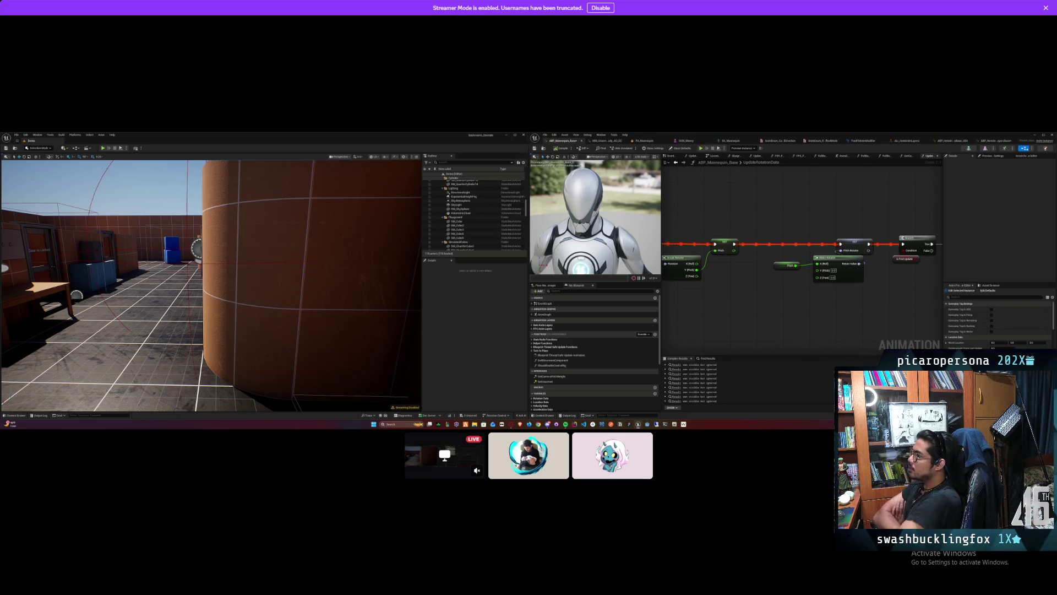
drag(751, 281, 585, 285)
mouse_move(823, 296)
mouse_down()
mouse_move(761, 302)
mouse_move(941, 297)
mouse_move(732, 311)
mouse_up()
scroll(941, 298, down, 1)
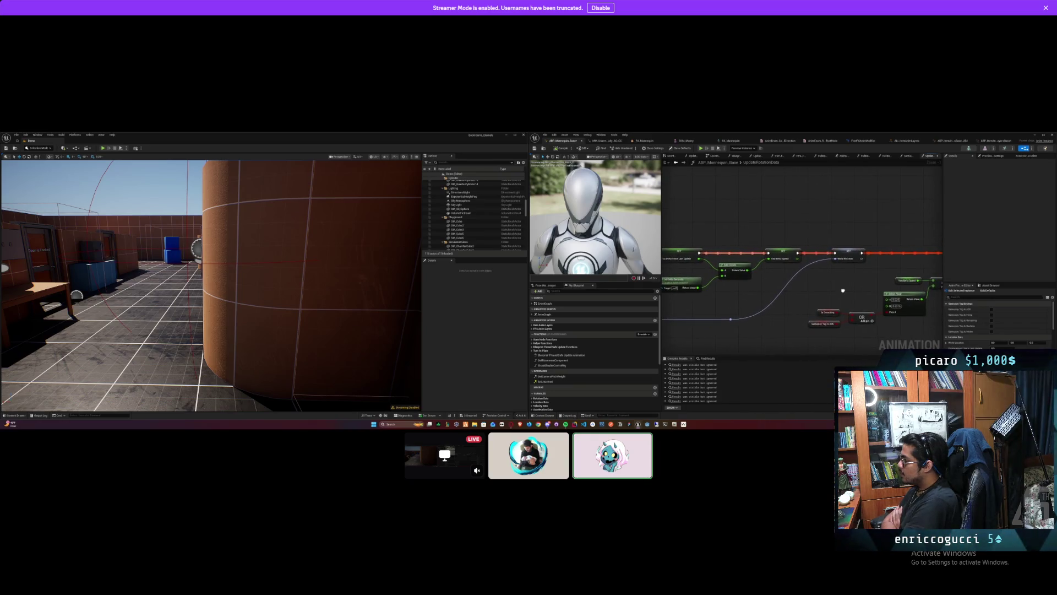
drag(843, 290, 664, 325)
drag(816, 326, 669, 301)
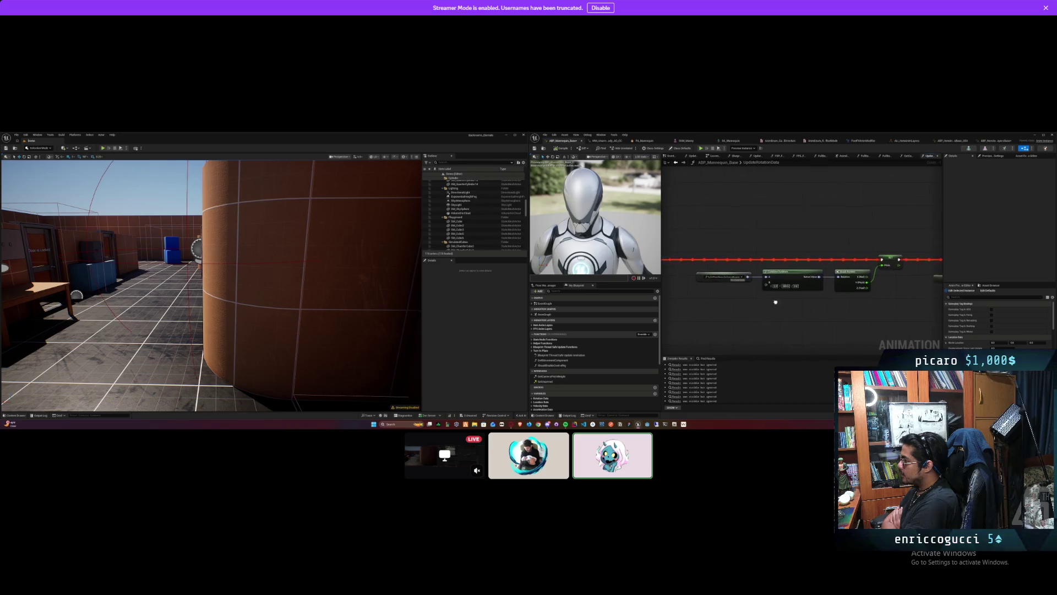
drag(871, 299, 778, 295)
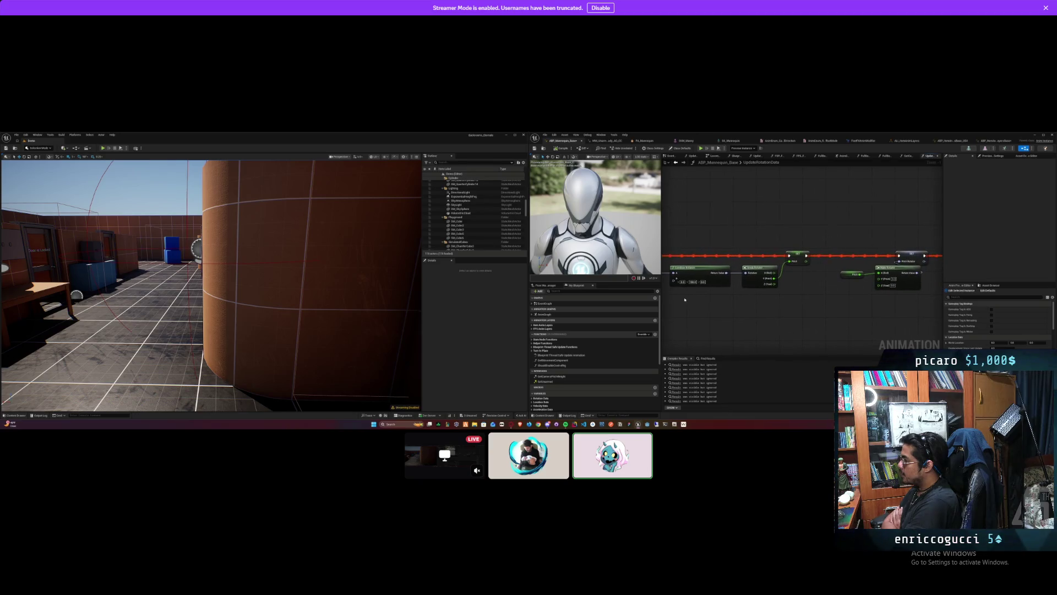
click(994, 140)
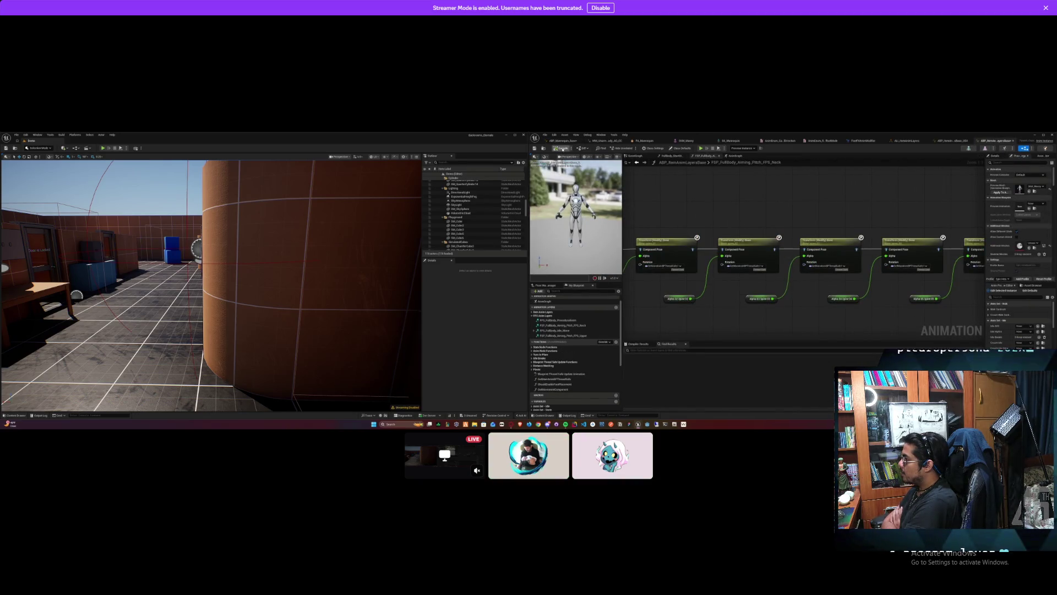
Step: Break the old link and wire the spine alpha into the first Transform (Modify) Bone's Alpha
drag(703, 272, 714, 276)
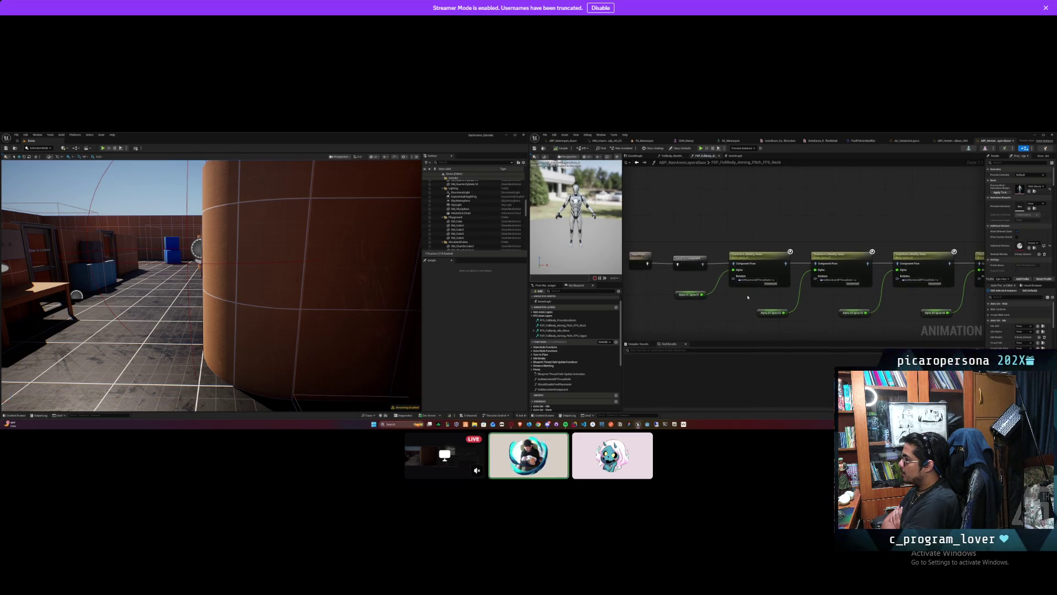
alt+click(732, 270)
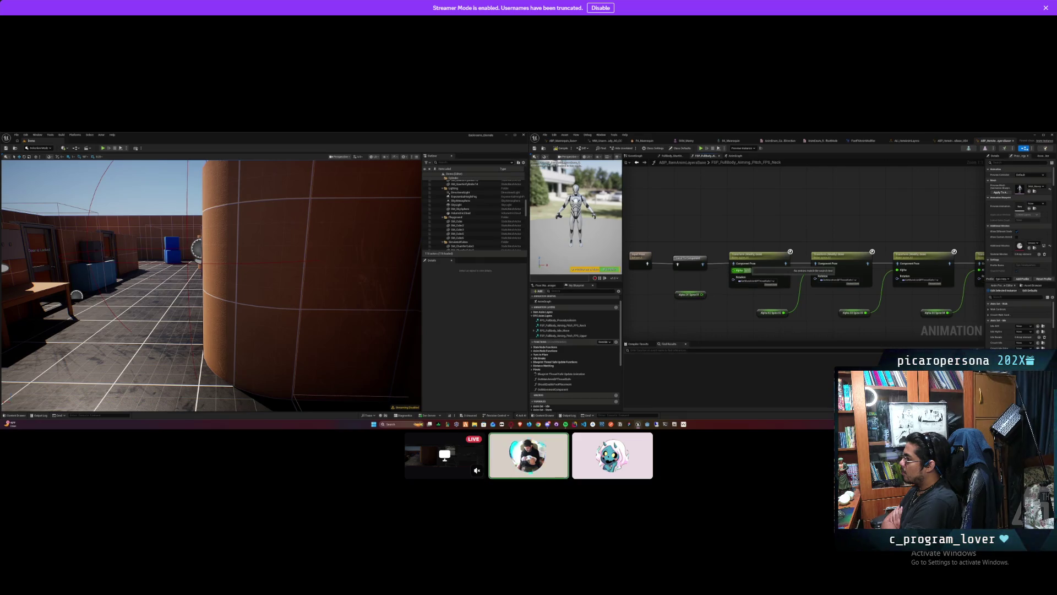
click(754, 282)
key(Escape)
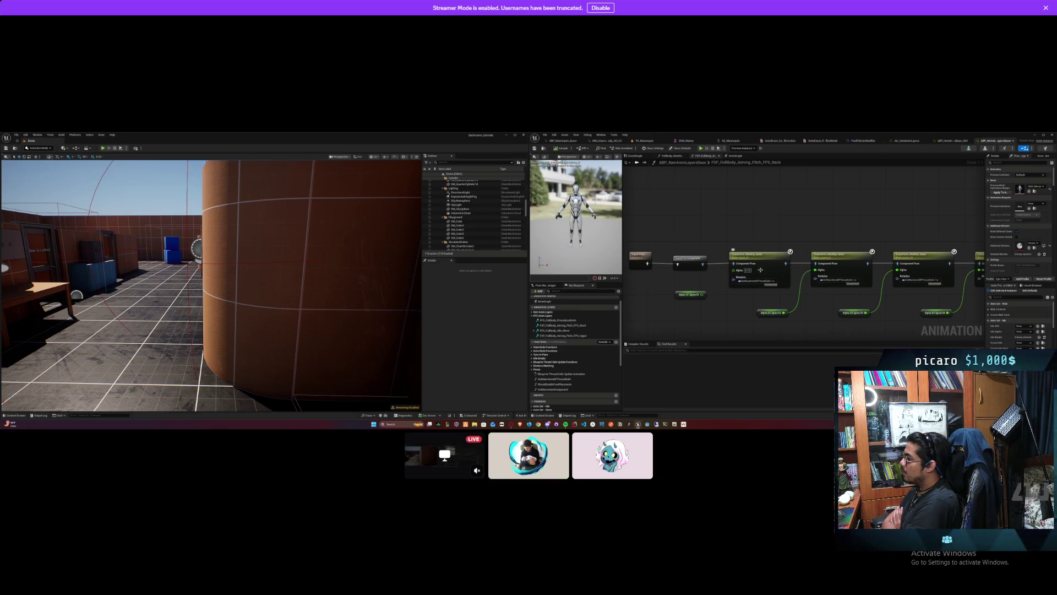
click(743, 277)
key(Escape)
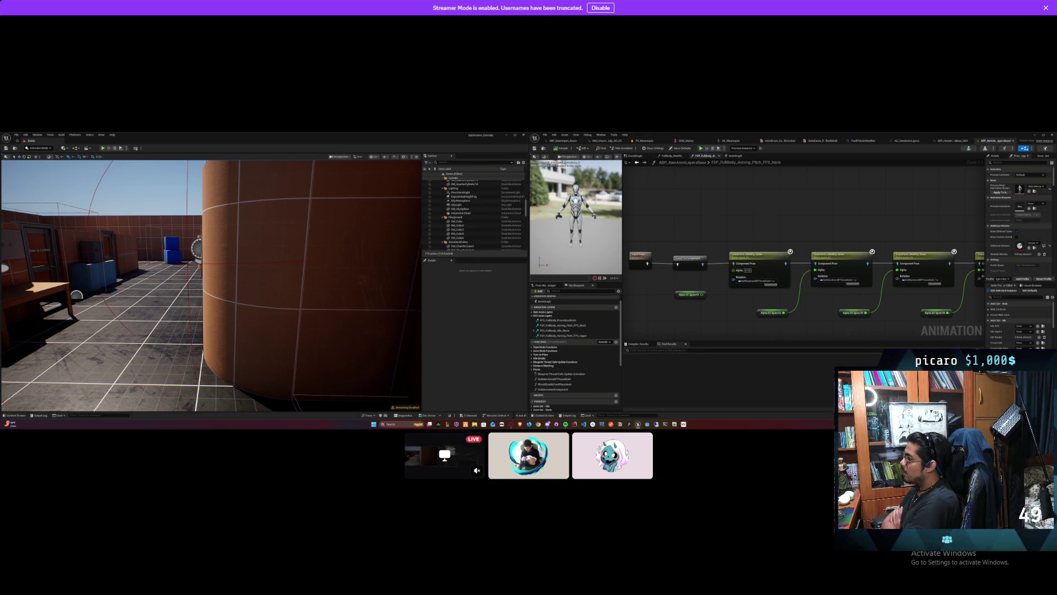
click(755, 277)
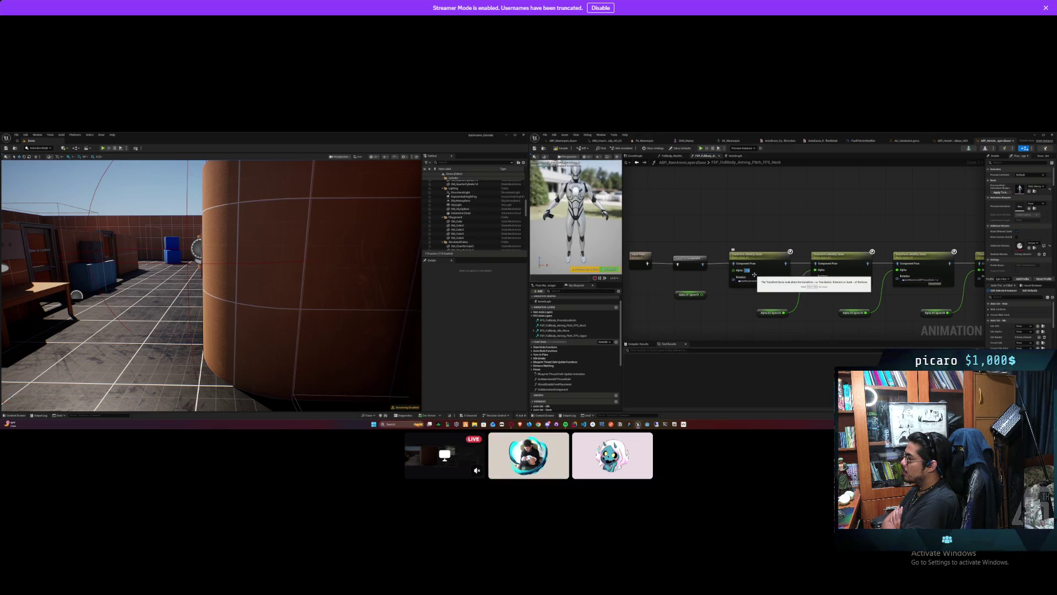
key(Escape)
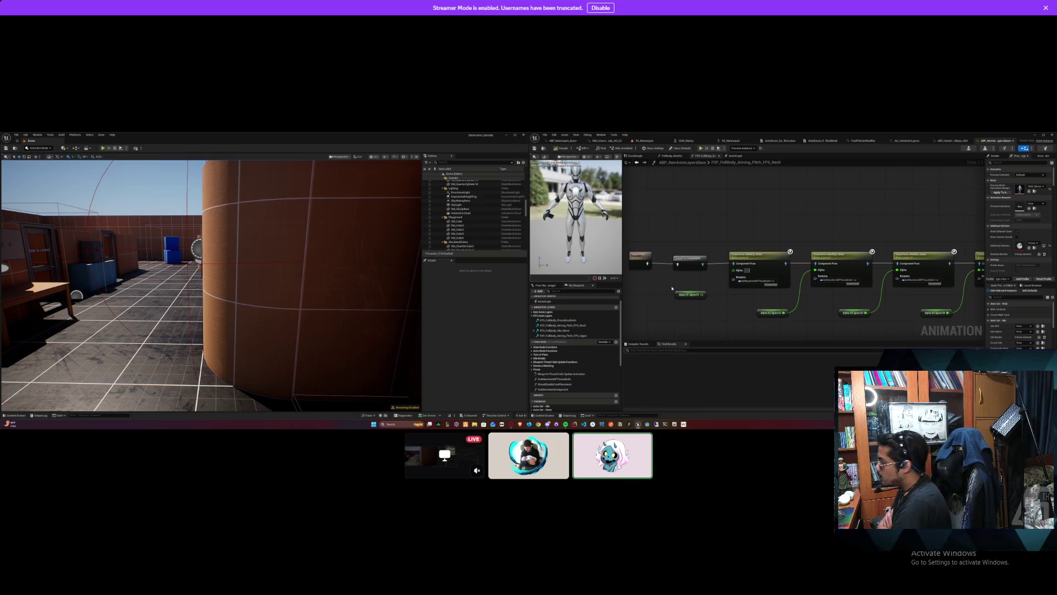
drag(703, 296, 742, 280)
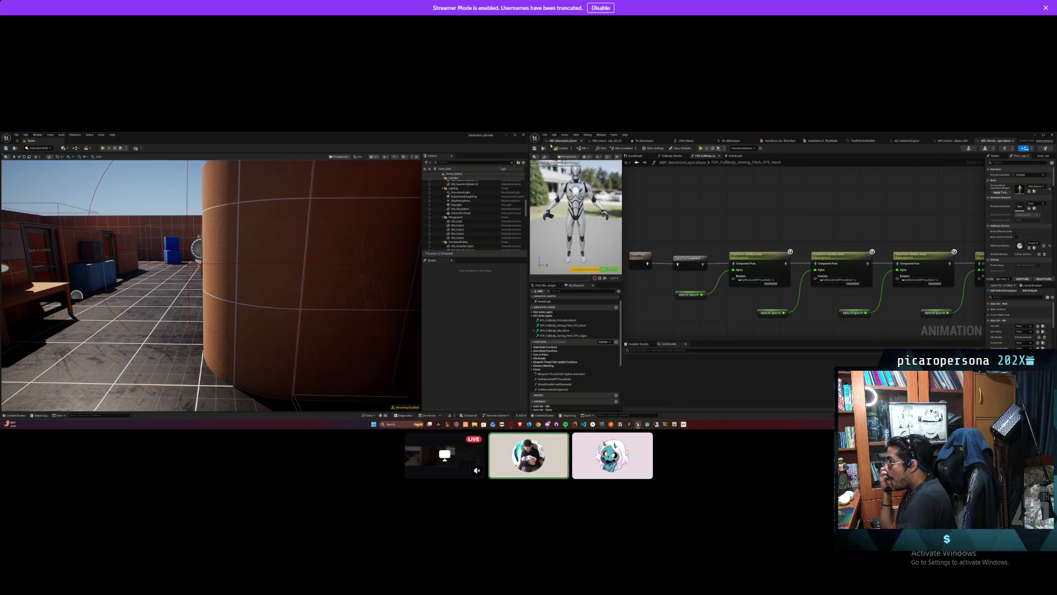
Step: Connect the Neck 02 alpha to the third Transform (Modify) Bone node's Alpha
mouse_move(762, 217)
mouse_down()
mouse_move(885, 229)
mouse_move(881, 220)
mouse_move(749, 234)
mouse_up()
mouse_move(831, 234)
mouse_down()
mouse_move(774, 235)
mouse_move(783, 236)
mouse_up()
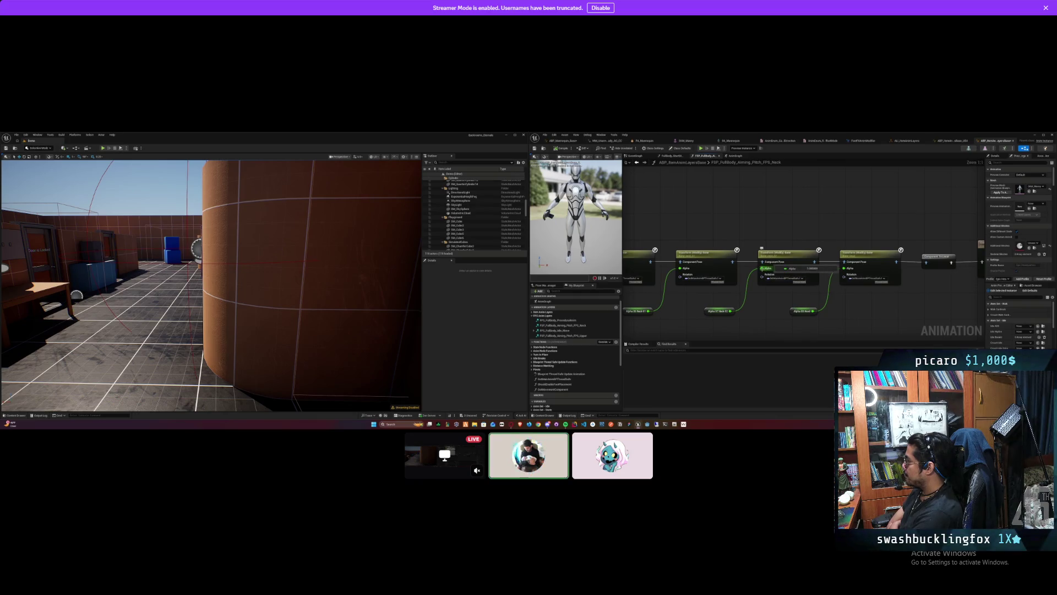
click(775, 268)
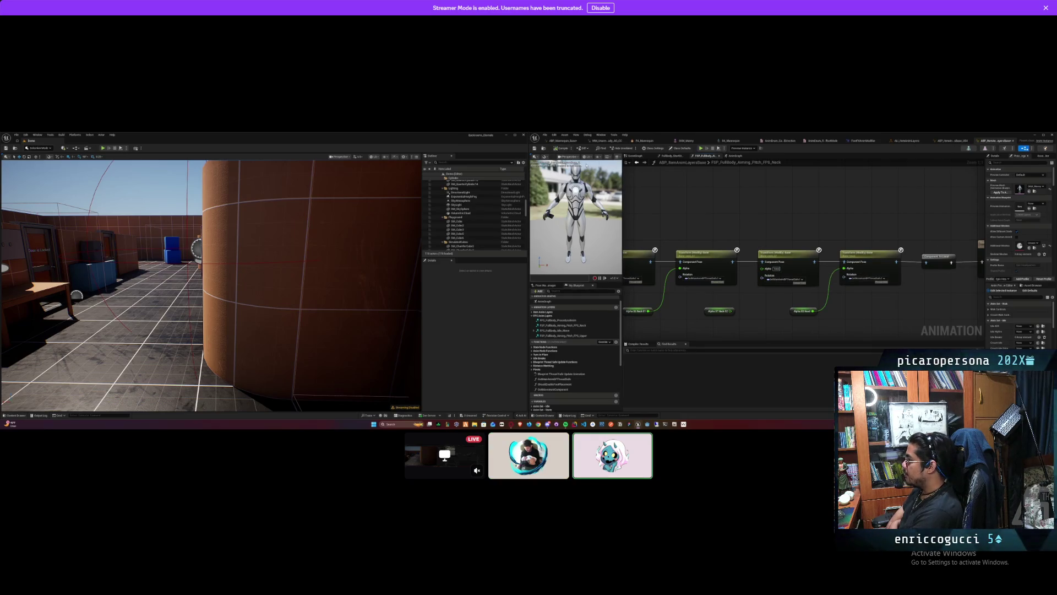
drag(731, 311, 763, 269)
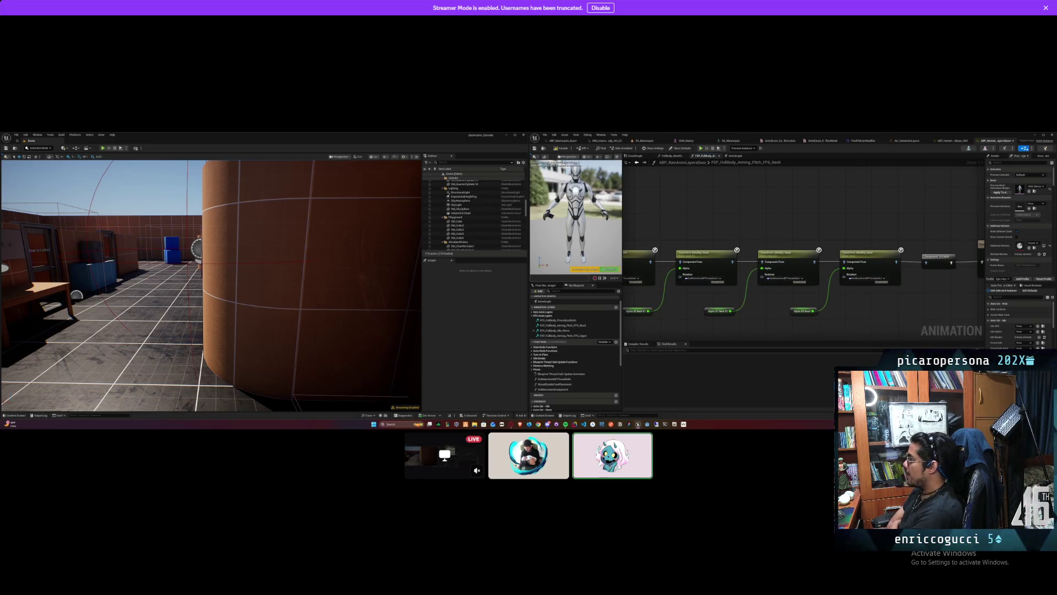
Step: Save ABP_ItemAnimLayersBase with Ctrl+S and return to the ABP_Mannequin_Base rotation graph
key(ctrl+s)
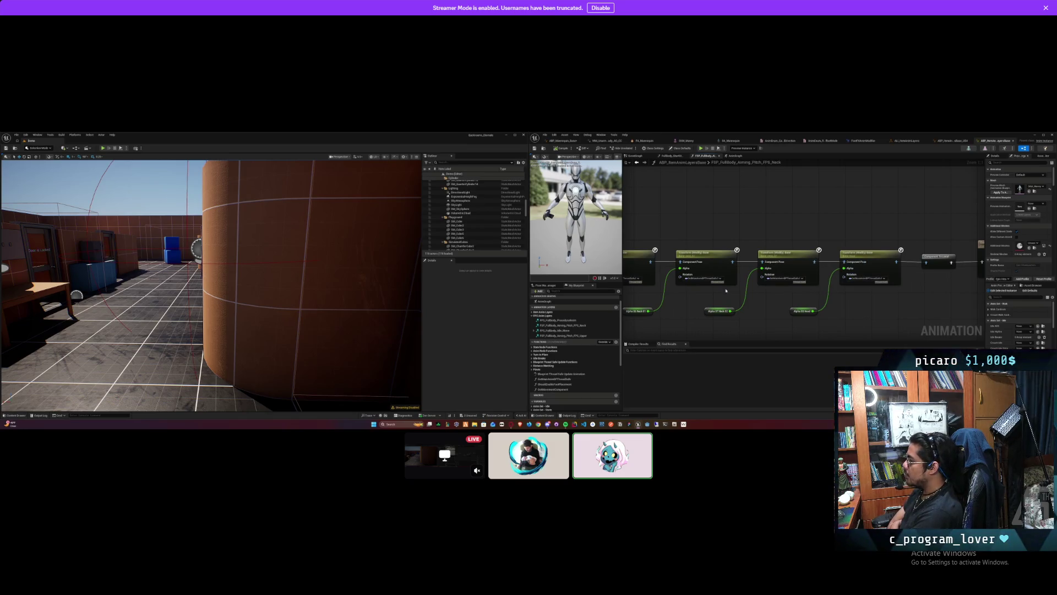
click(766, 279)
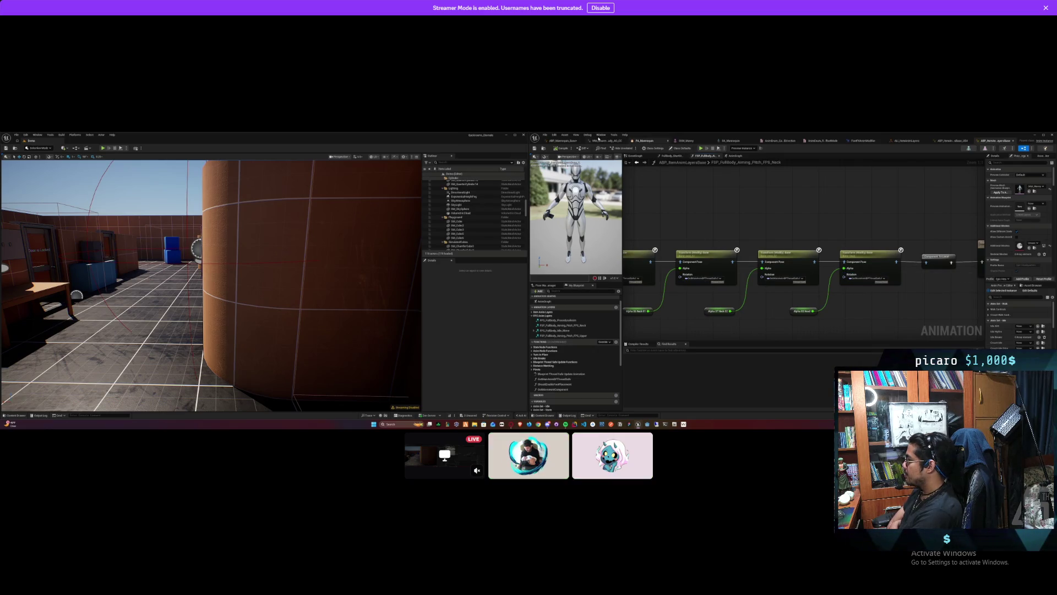
click(567, 141)
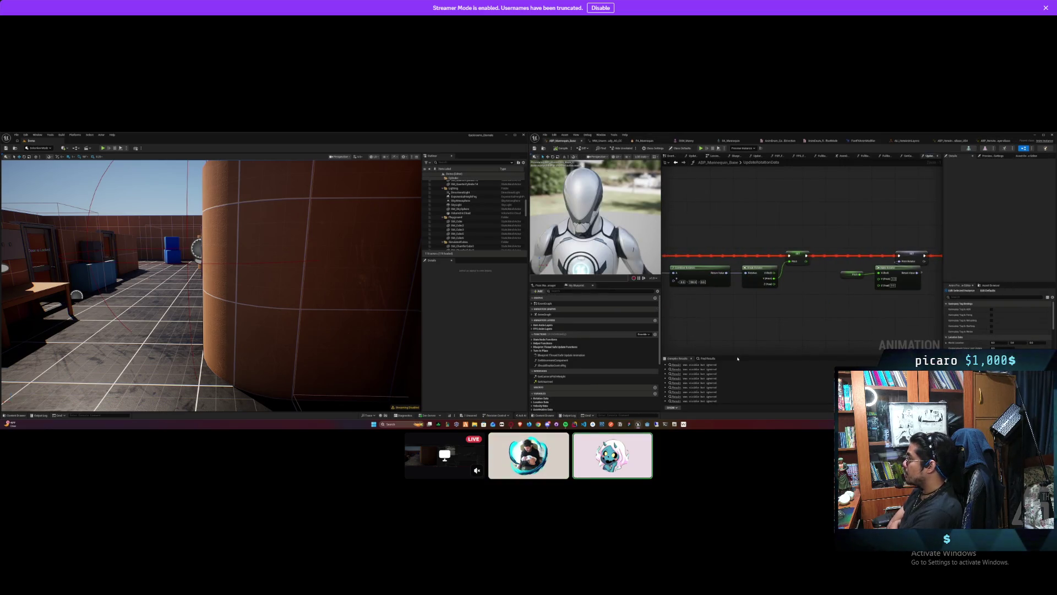
Step: Jump from the rotator search results to the Set Pitch node under UpdateRotationData
click(701, 359)
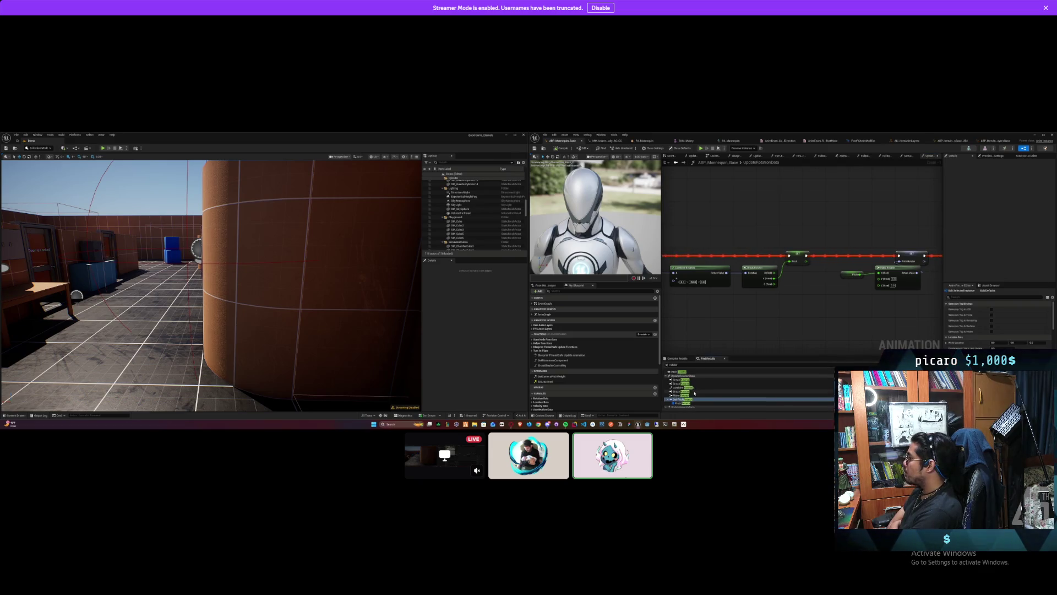
scroll(698, 392, up, 3)
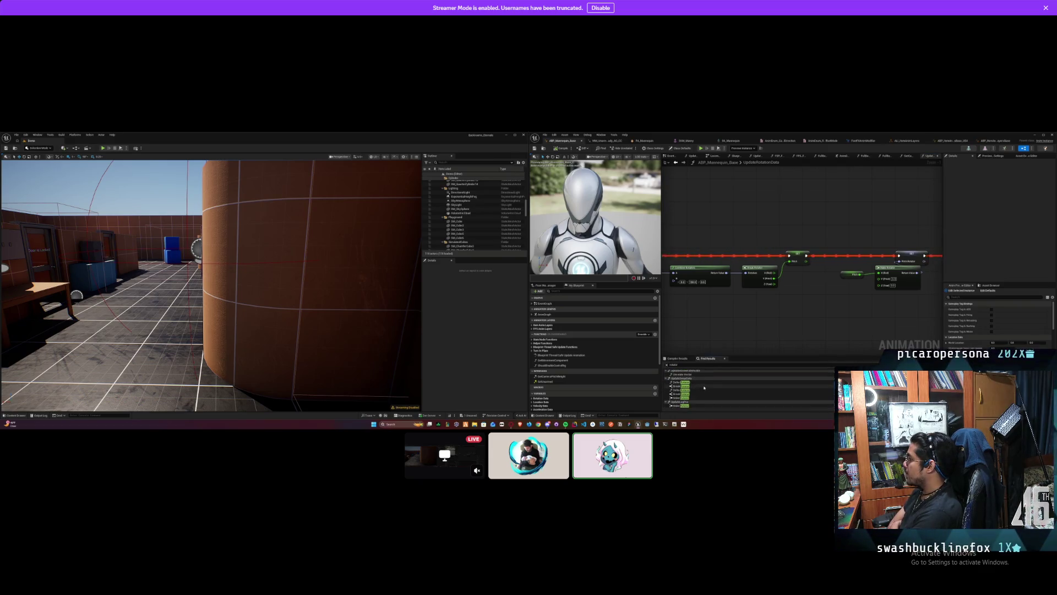
scroll(704, 395, up, 2)
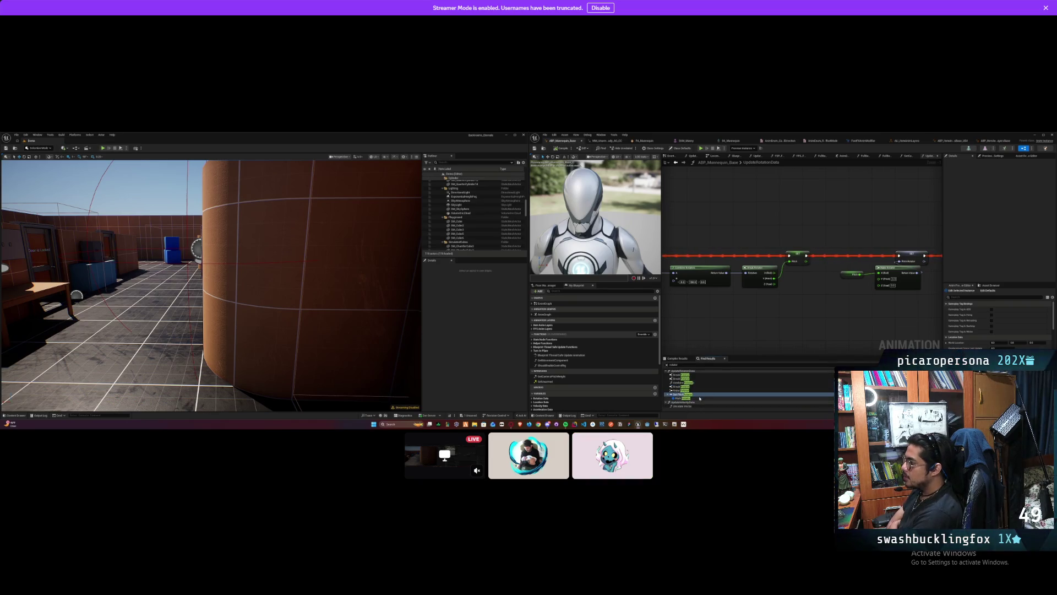
double_click(699, 398)
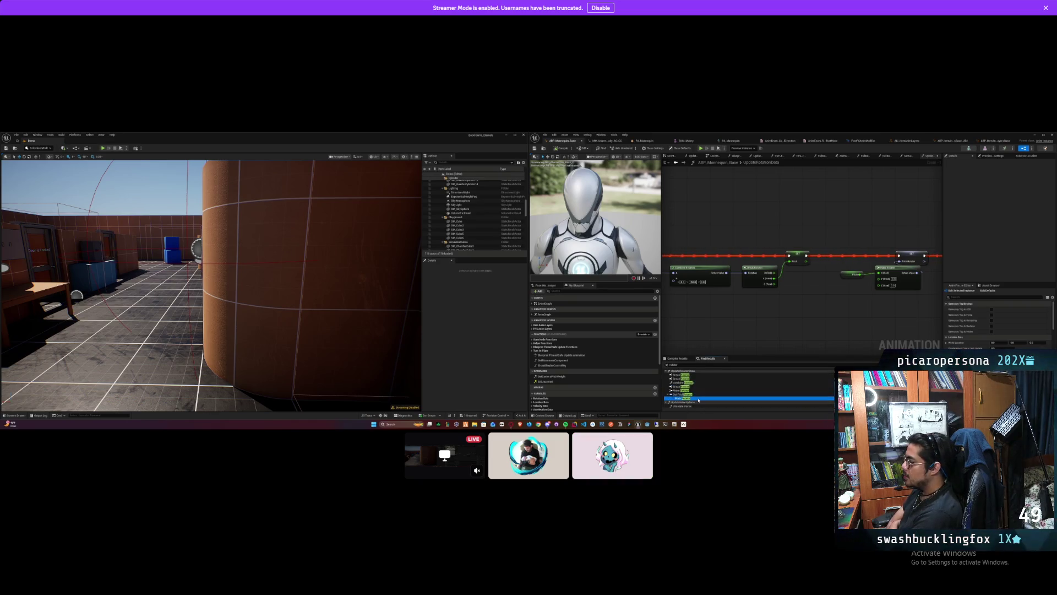
click(805, 317)
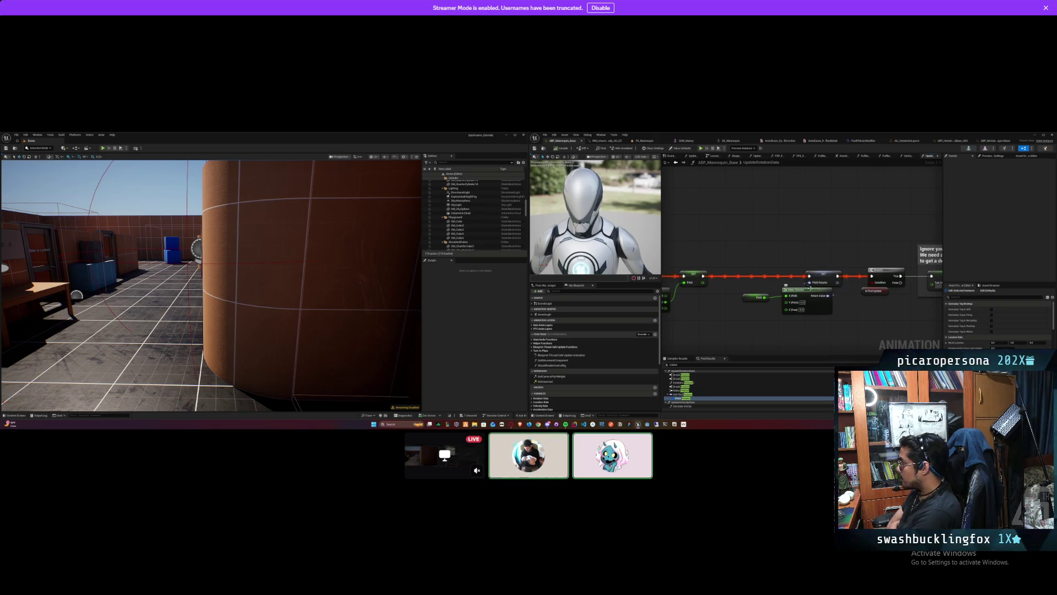
mouse_move(811, 283)
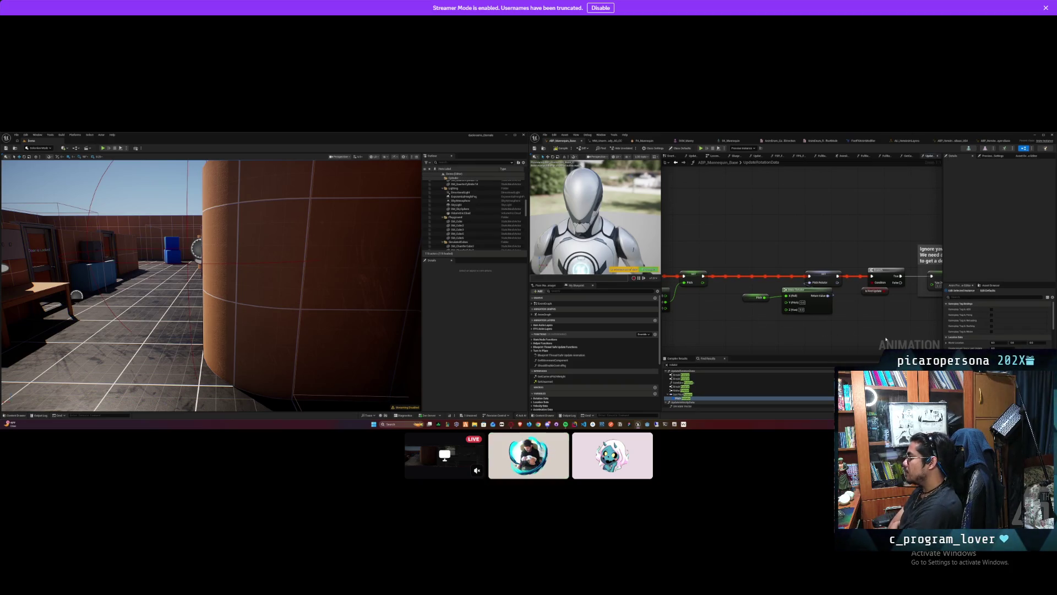
Step: Run Find References on the Set Pitch node to list PitchRotator uses across blueprints
drag(886, 343, 853, 337)
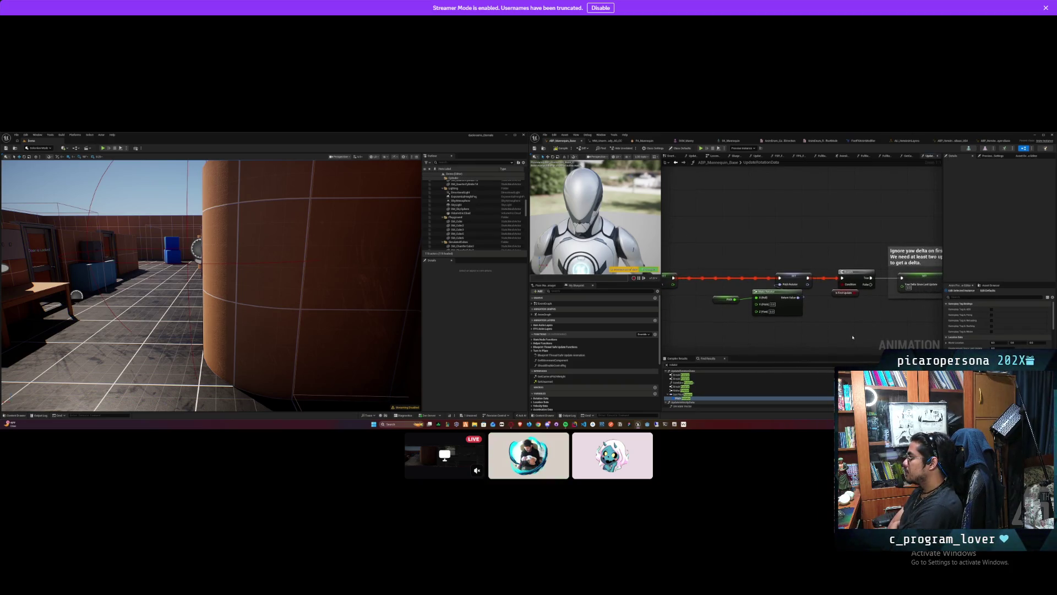
right_click(791, 279)
mouse_move(816, 323)
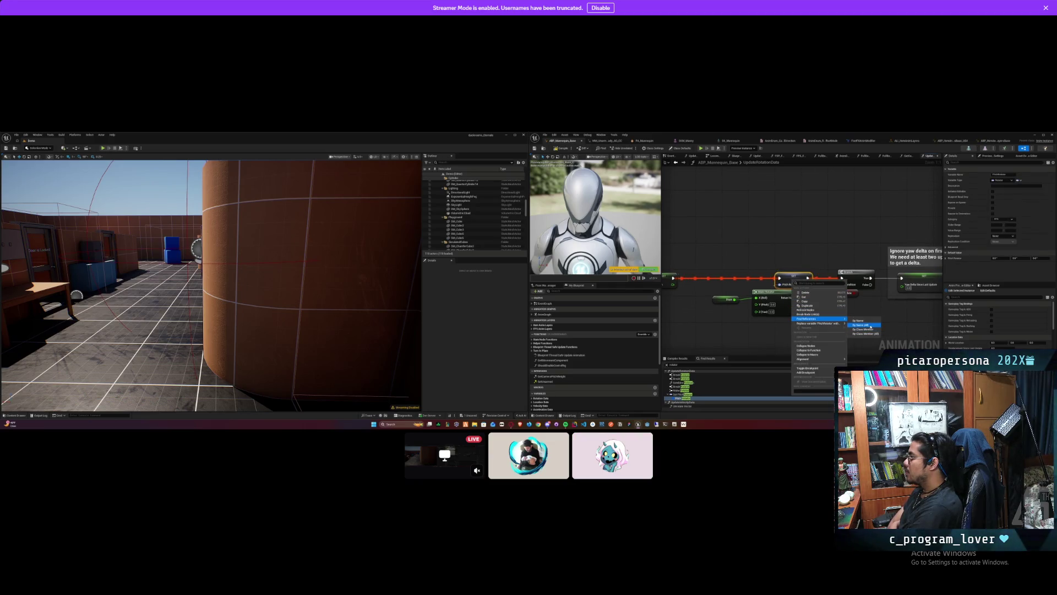
click(867, 324)
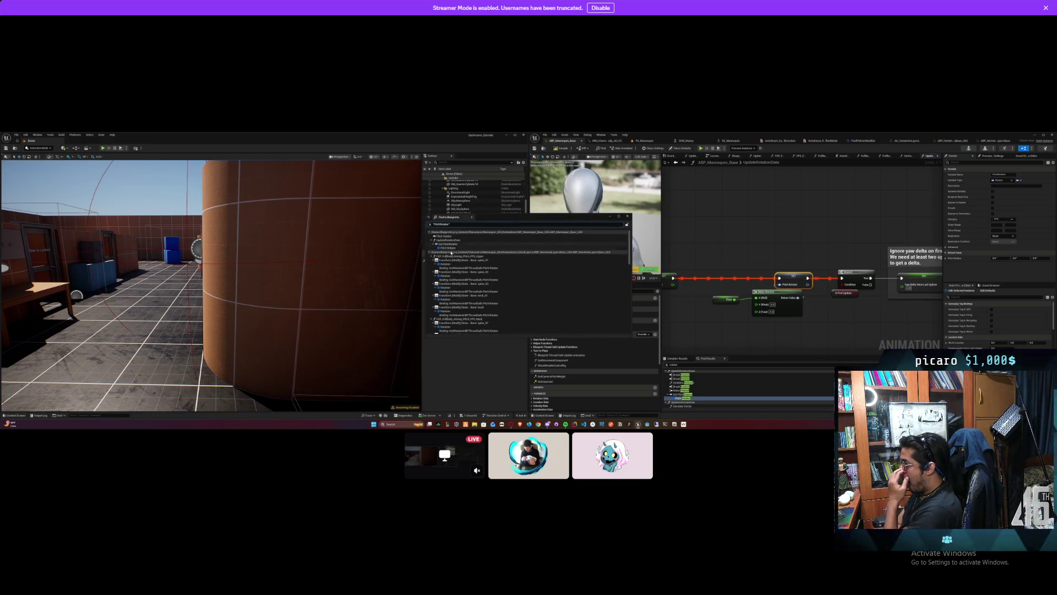
scroll(456, 264, down, 2)
scroll(459, 267, down, 5)
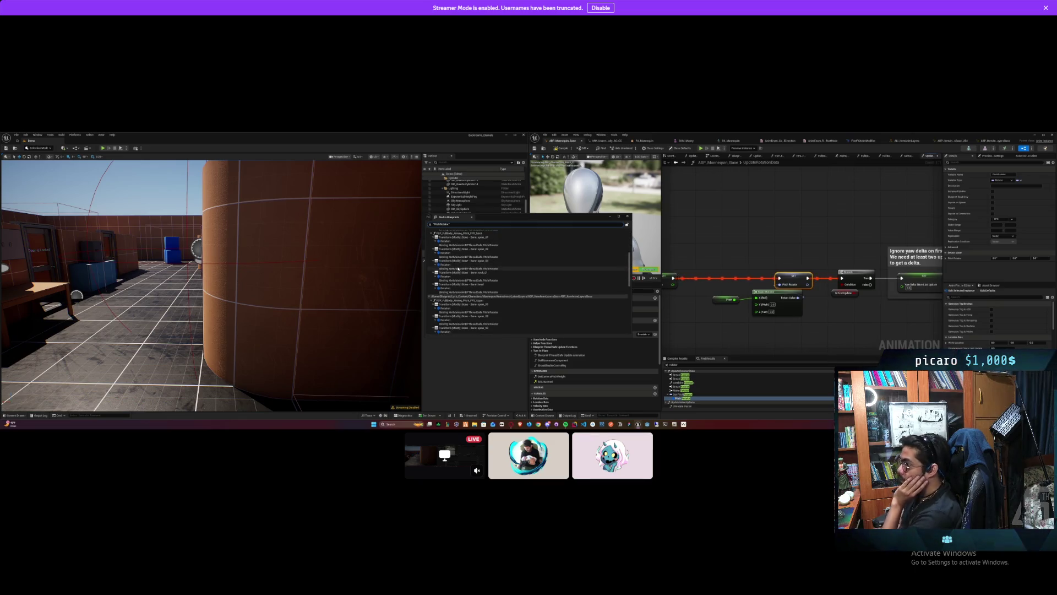
scroll(465, 270, down, 3)
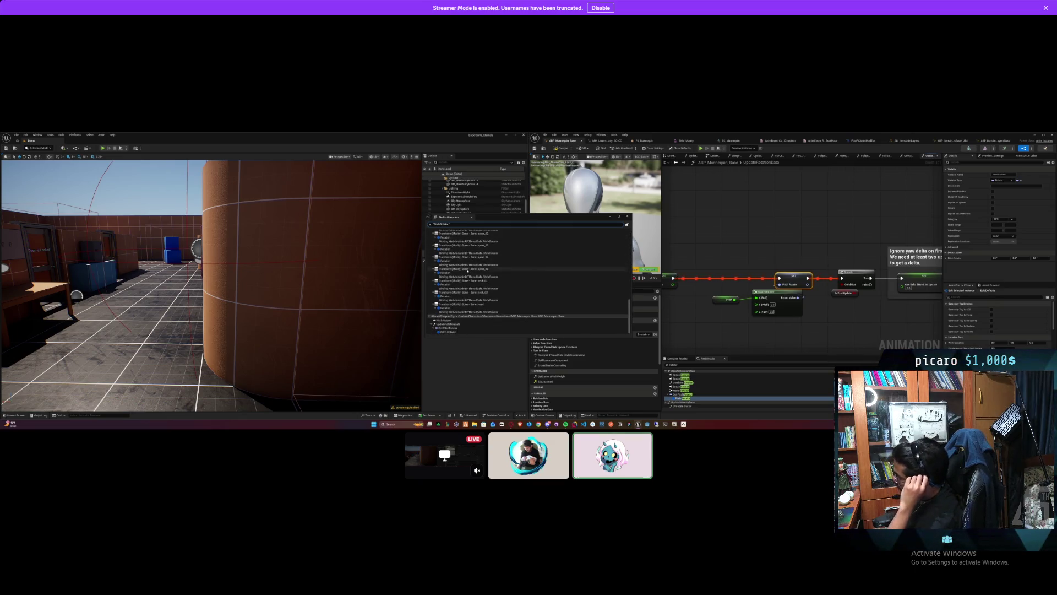
click(462, 332)
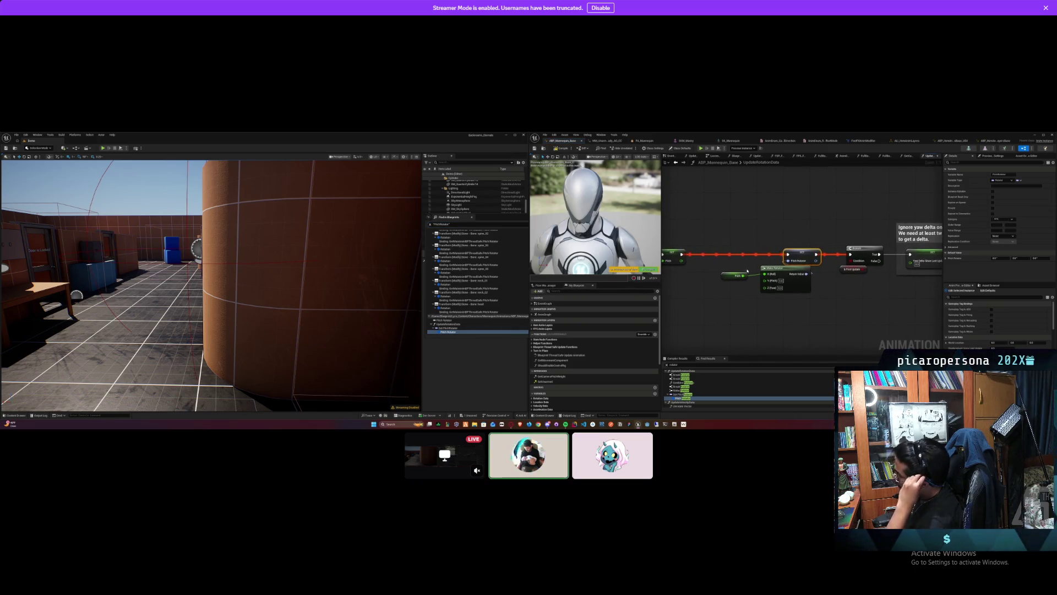
Step: Open the Set PitchRotator reference in ABP_Mannequin_Base_UE4 from the search results
right_click(807, 264)
mouse_move(834, 335)
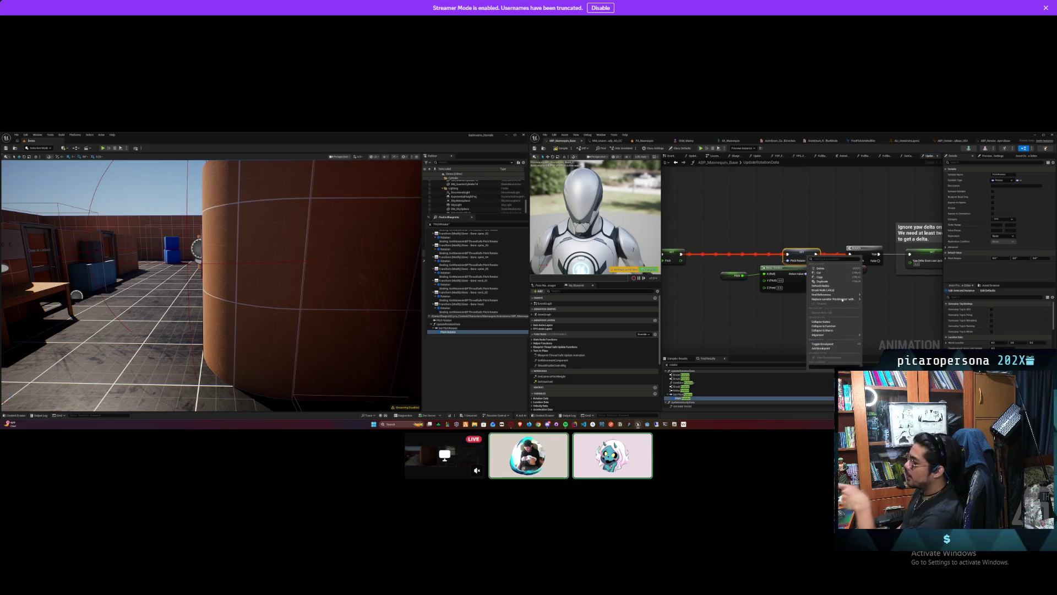
click(462, 280)
click(463, 280)
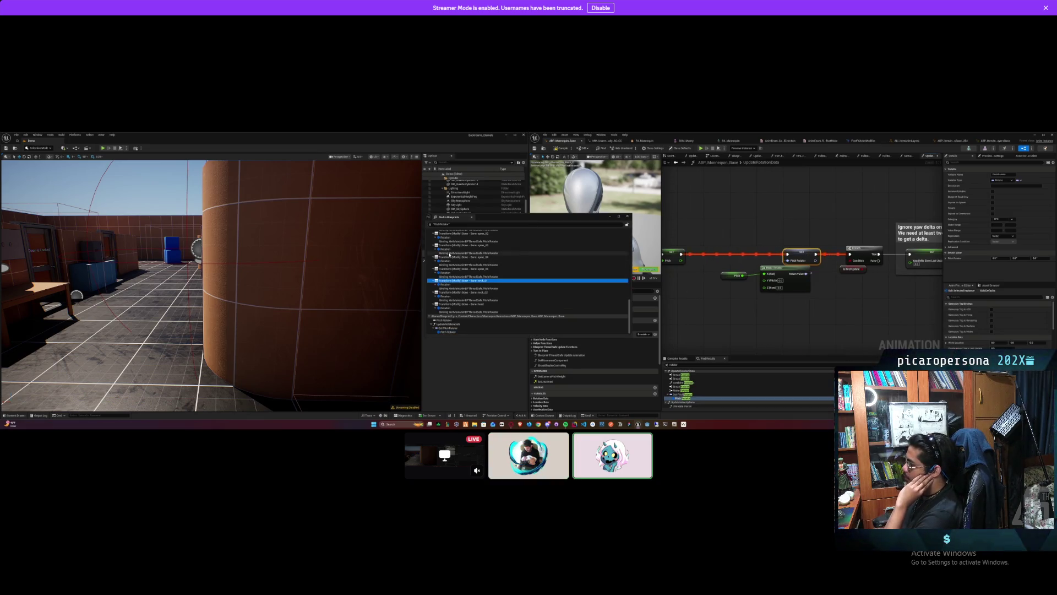
scroll(451, 253, down, 5)
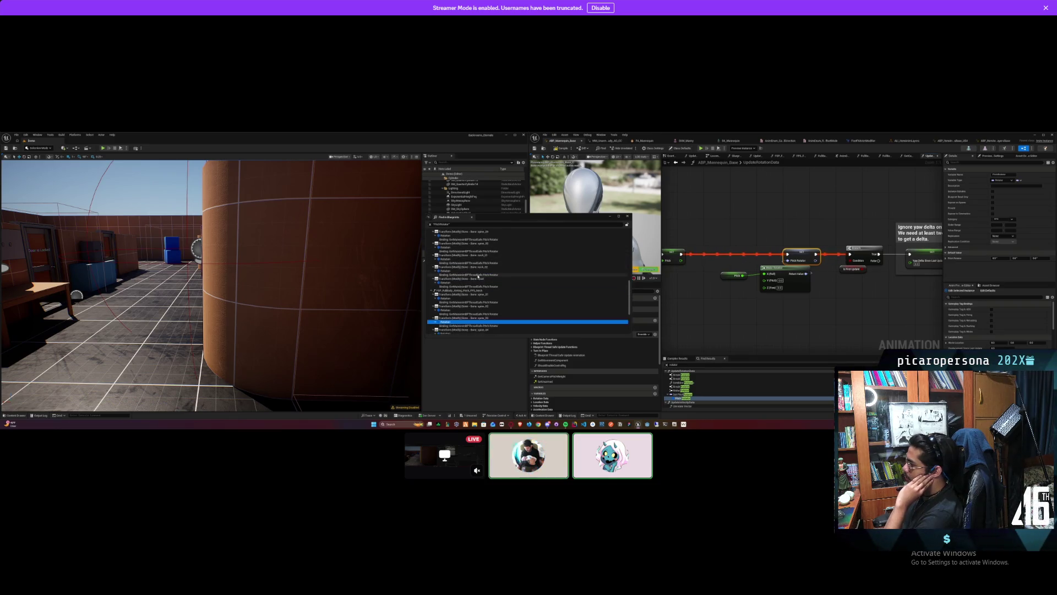
scroll(486, 302, up, 10)
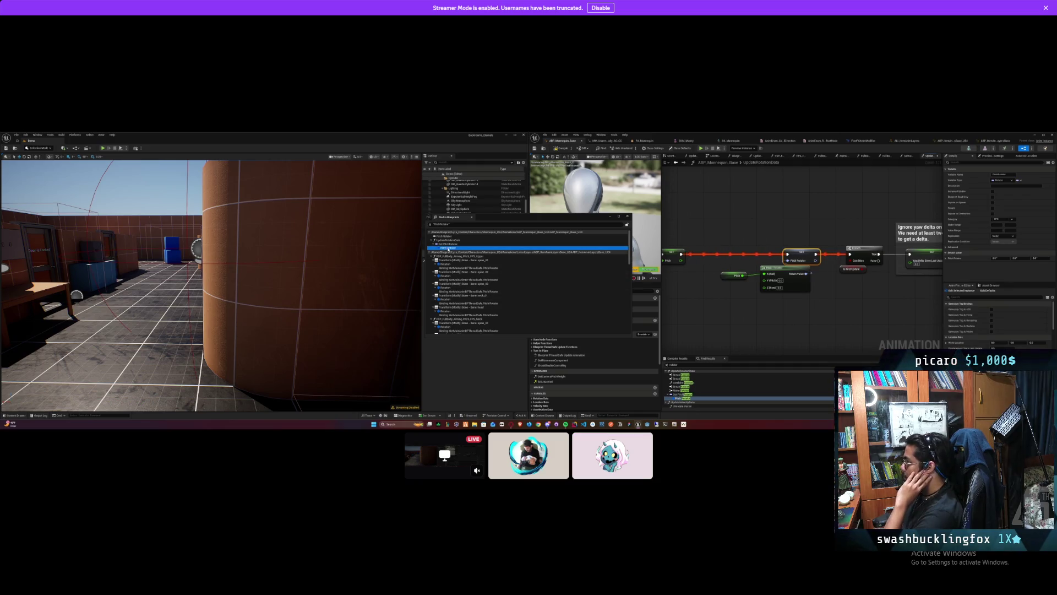
click(449, 244)
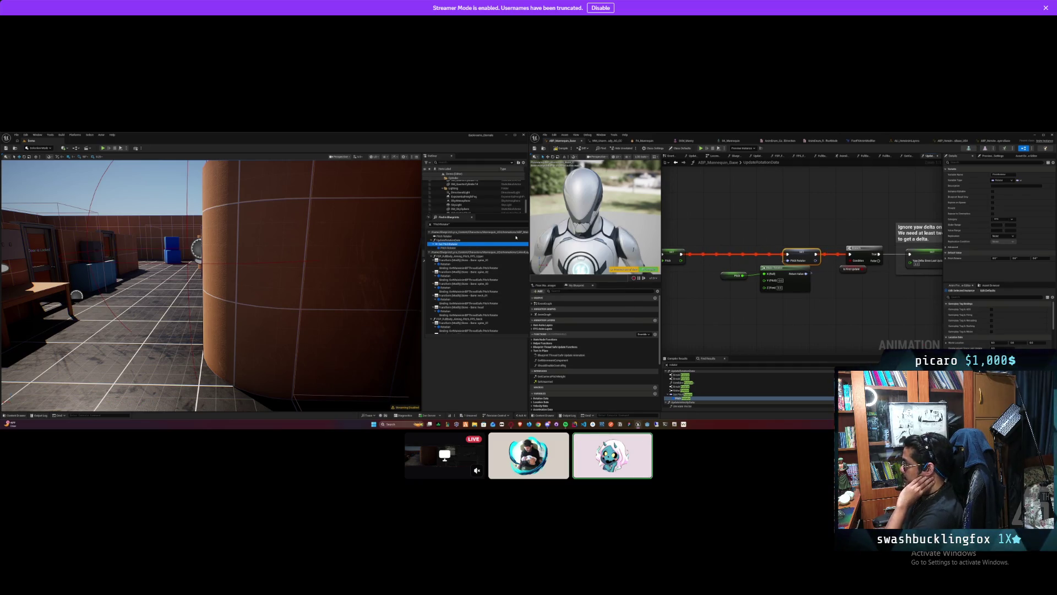
click(522, 219)
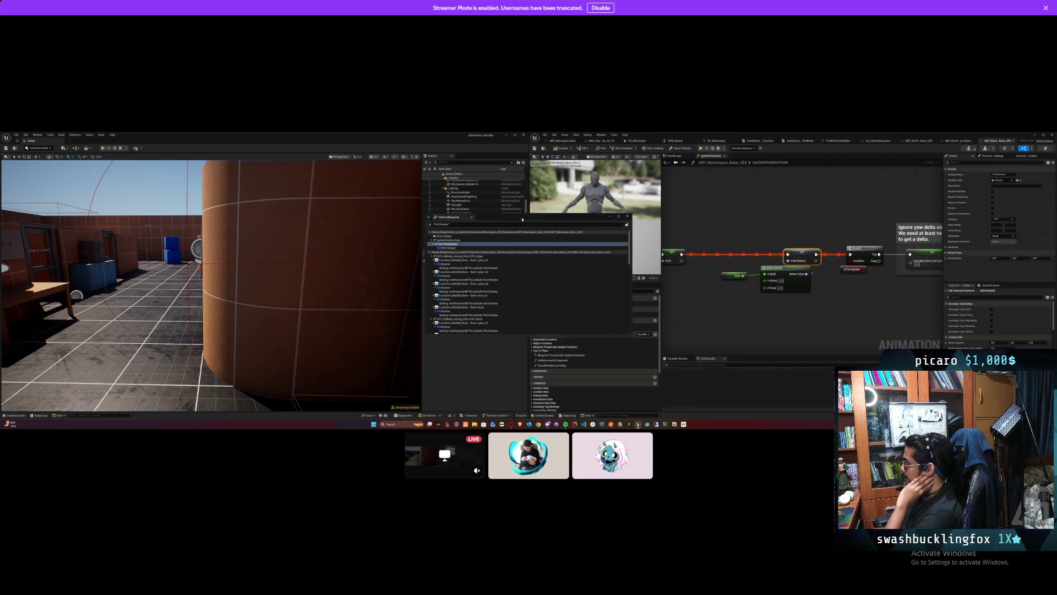
Step: Close Find in Blueprints, inspect the Set Pitch node, and start Play-in-Editor with Alt+P
click(628, 216)
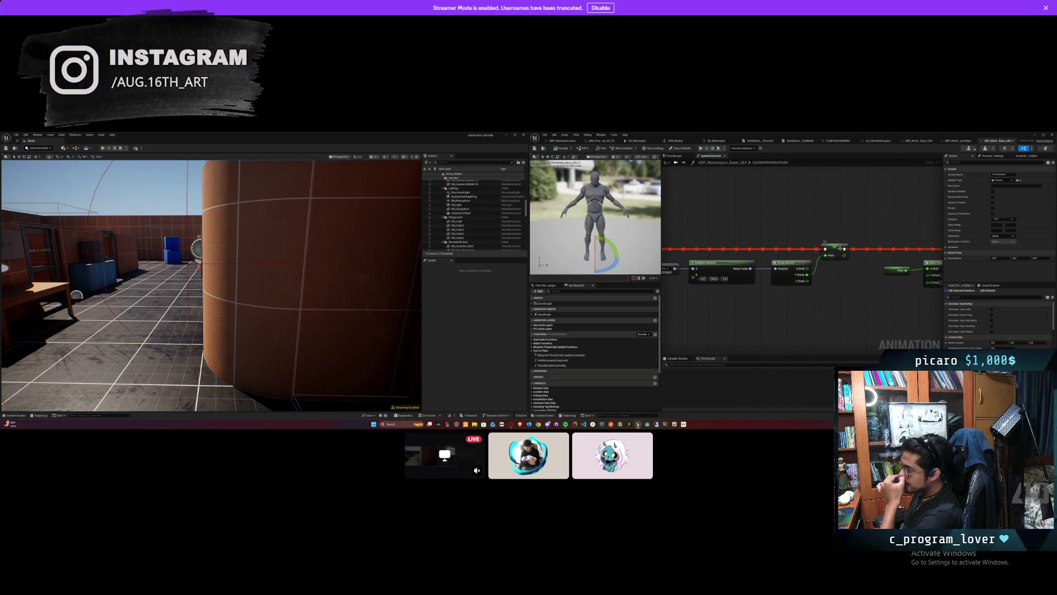
click(839, 249)
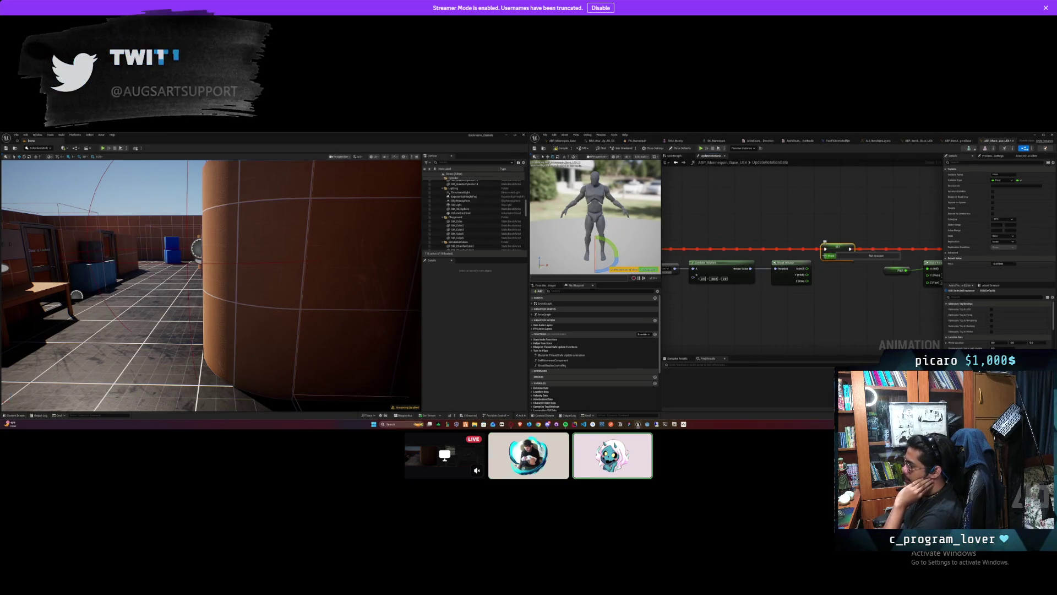
click(844, 289)
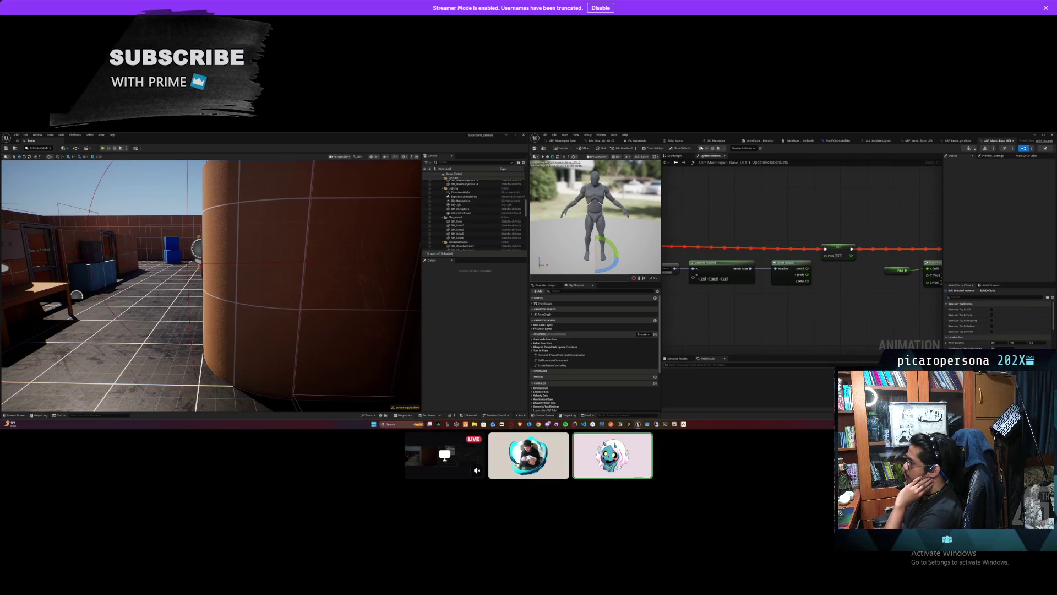
key(alt+p)
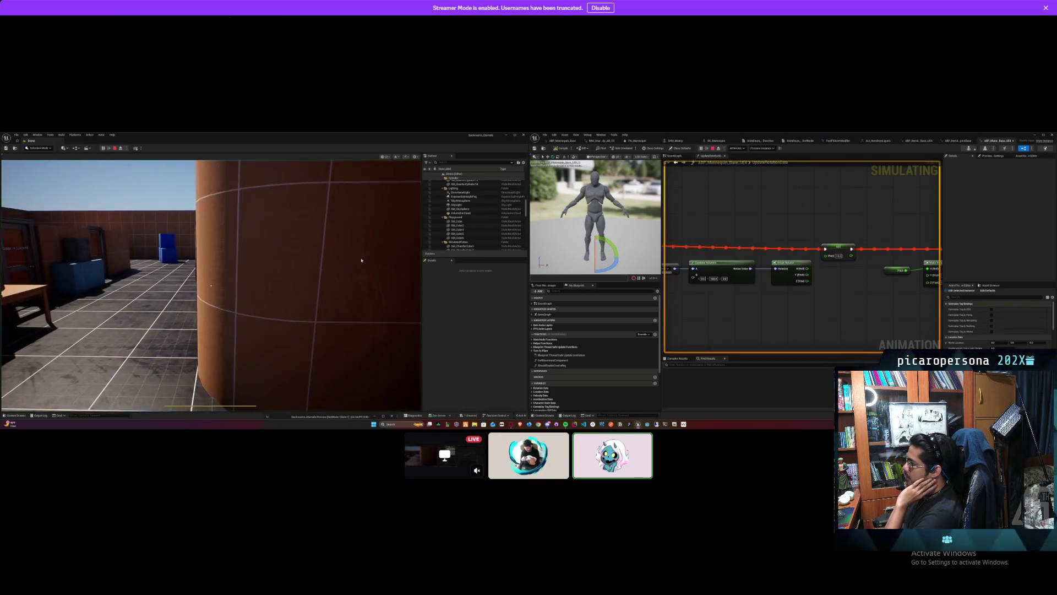
Step: Walk the character through the level with W, then stop the play session
click(361, 260)
key(w)
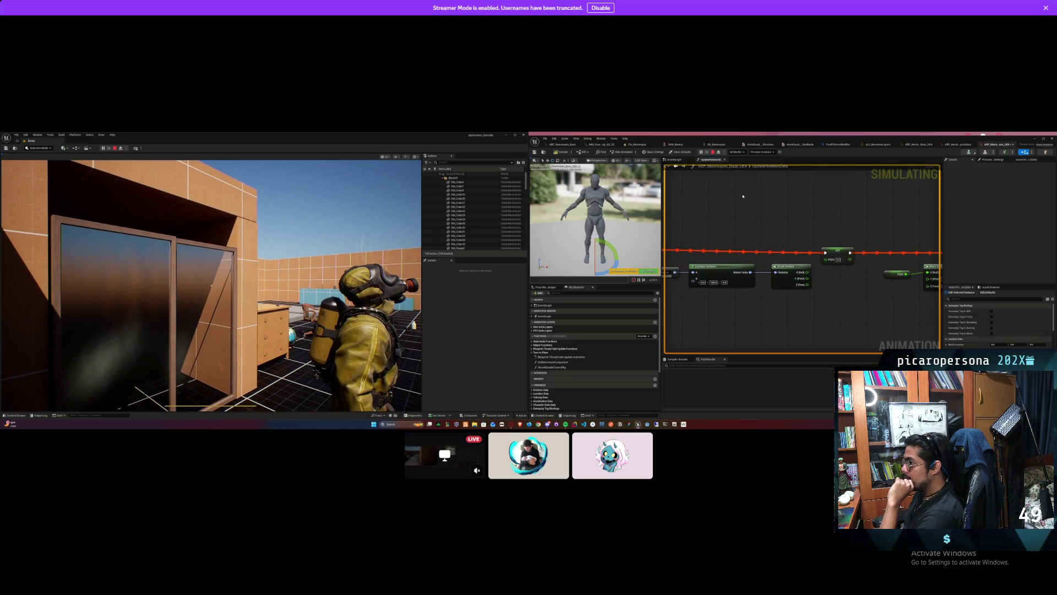
click(713, 153)
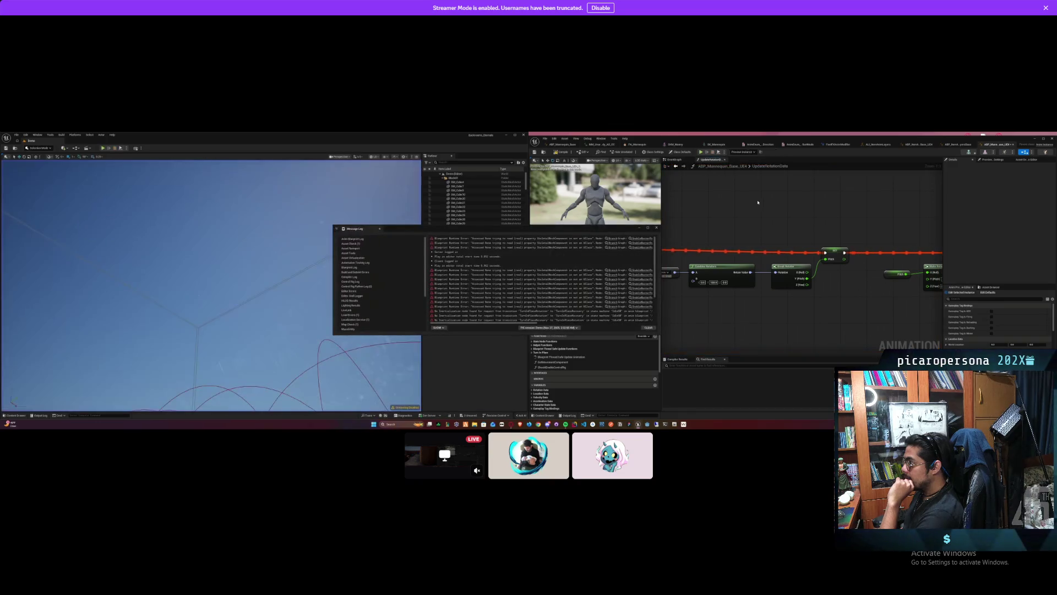
click(656, 228)
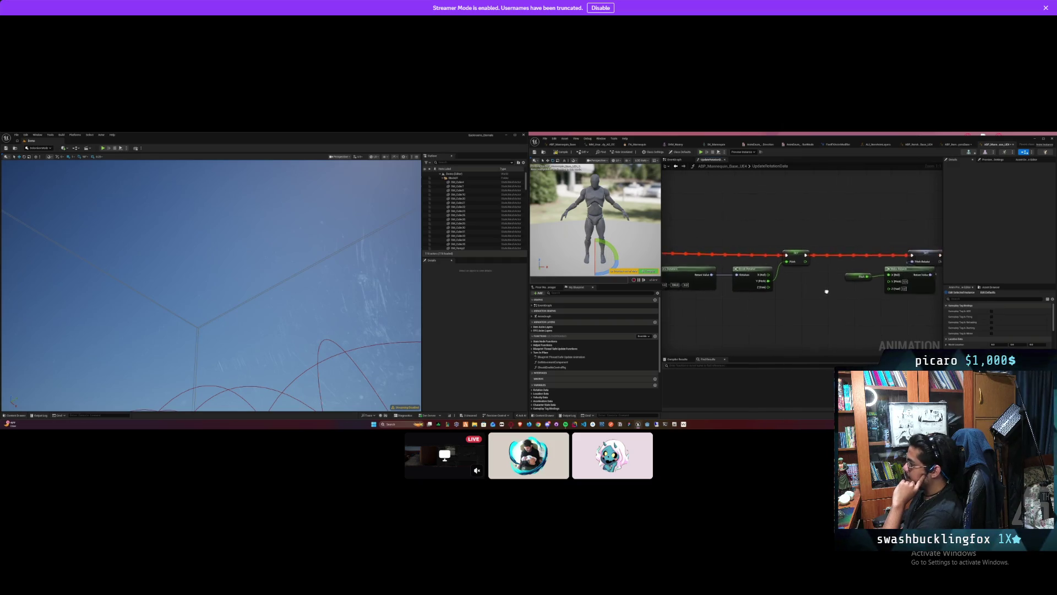
drag(826, 292, 665, 268)
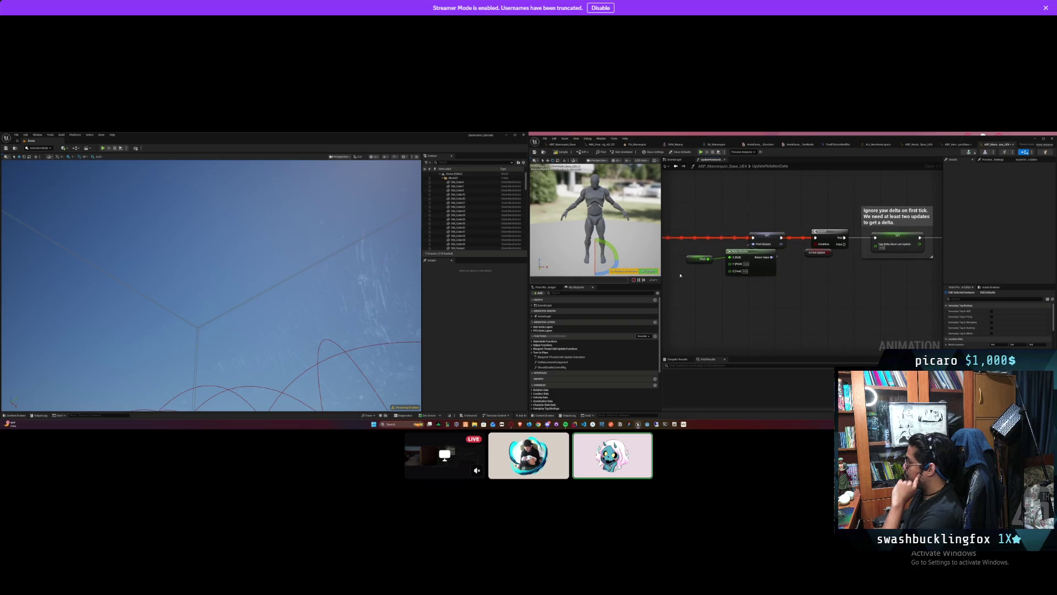
mouse_move(707, 310)
mouse_down()
mouse_move(706, 253)
mouse_move(795, 299)
mouse_move(900, 302)
mouse_move(875, 304)
mouse_up()
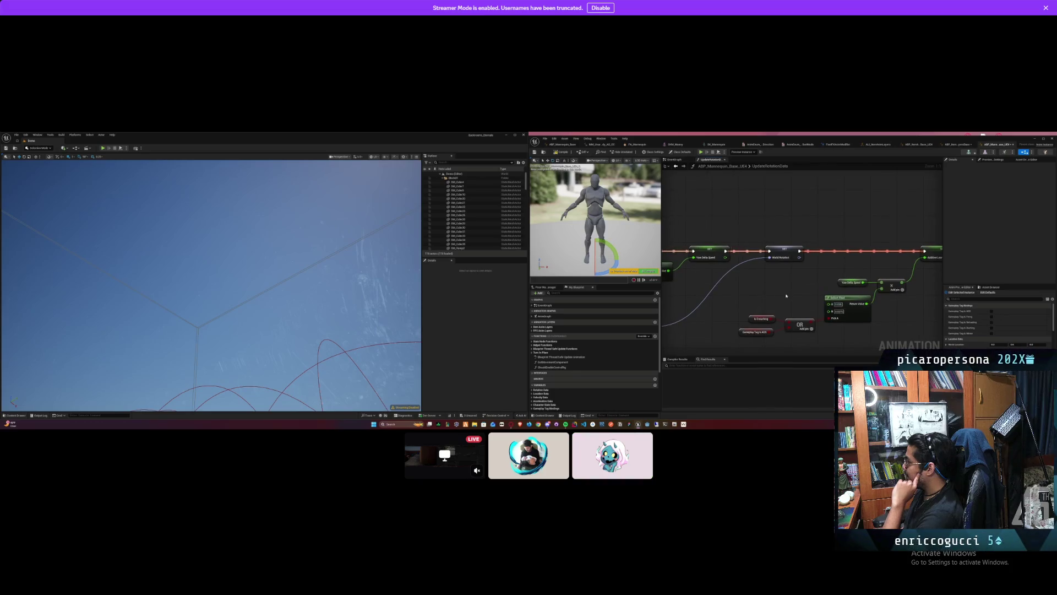
mouse_move(716, 303)
mouse_down()
mouse_move(826, 323)
mouse_move(971, 292)
mouse_move(802, 293)
mouse_up()
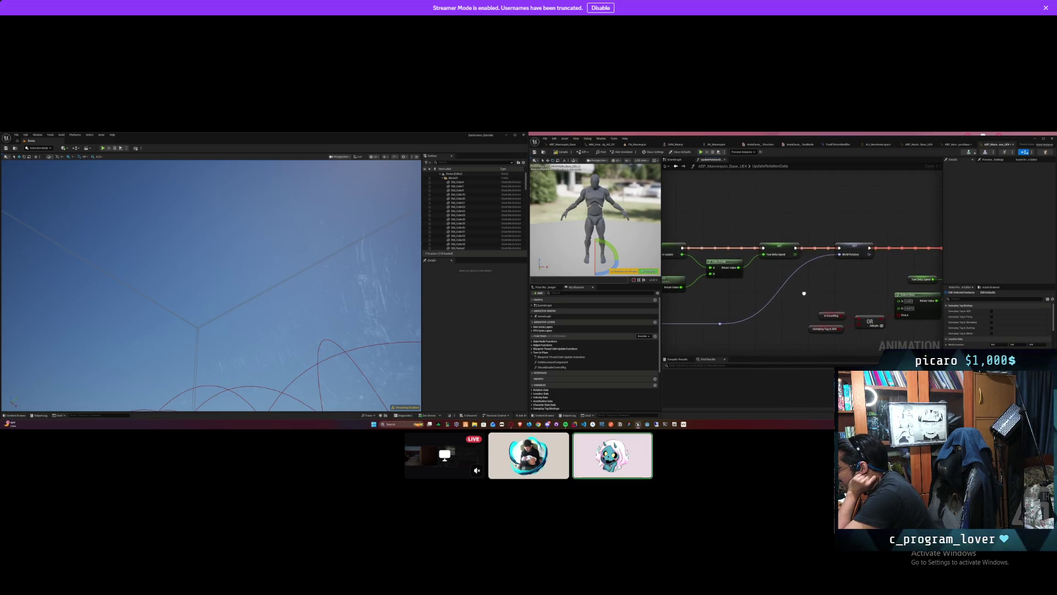
drag(881, 292, 723, 326)
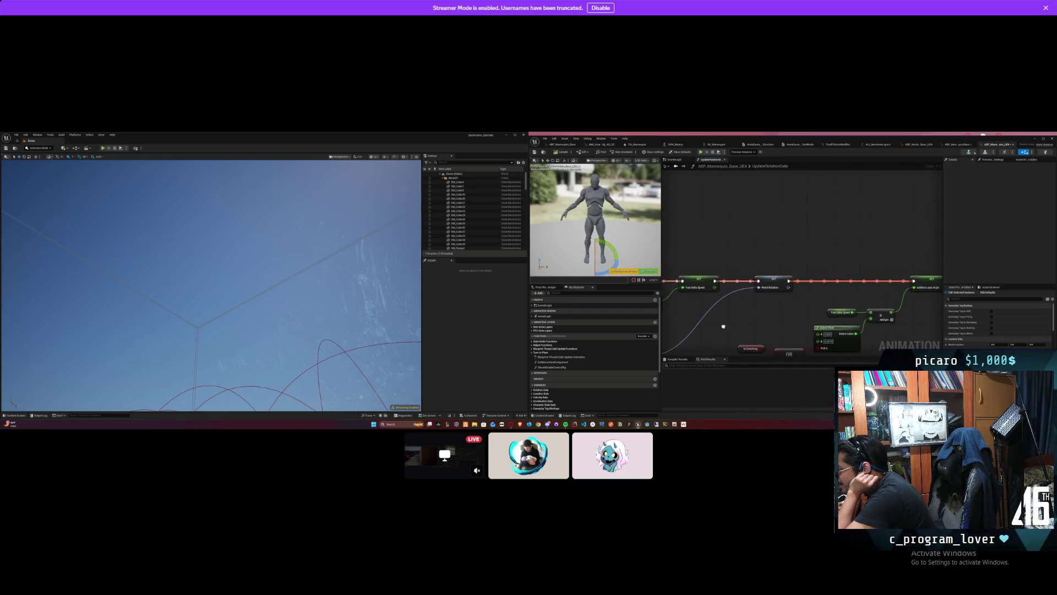
mouse_move(943, 337)
mouse_down()
mouse_move(880, 305)
mouse_move(798, 290)
mouse_move(714, 304)
mouse_move(886, 318)
mouse_up()
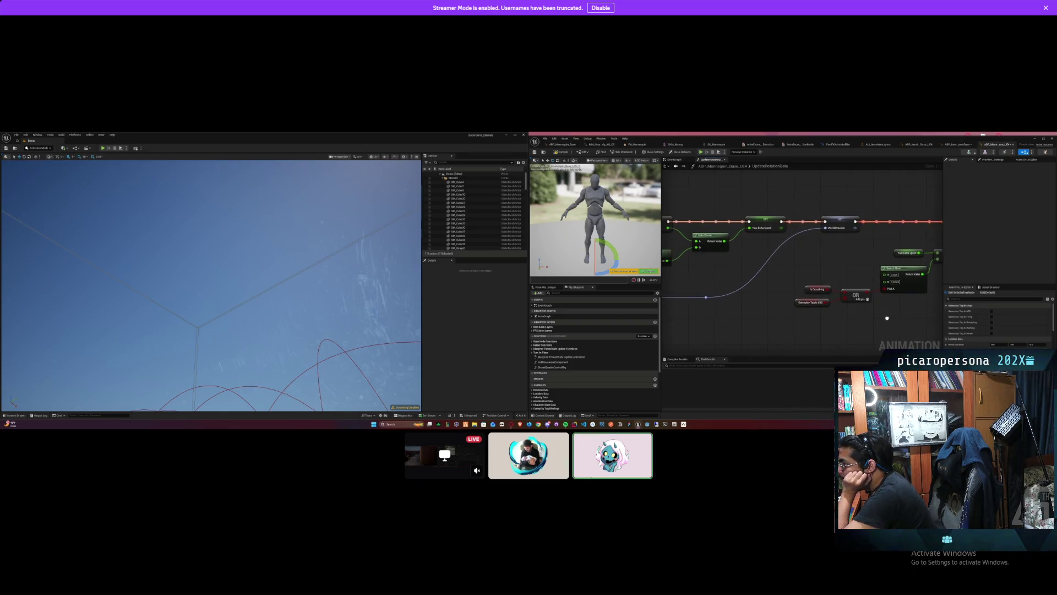
drag(887, 318, 1024, 315)
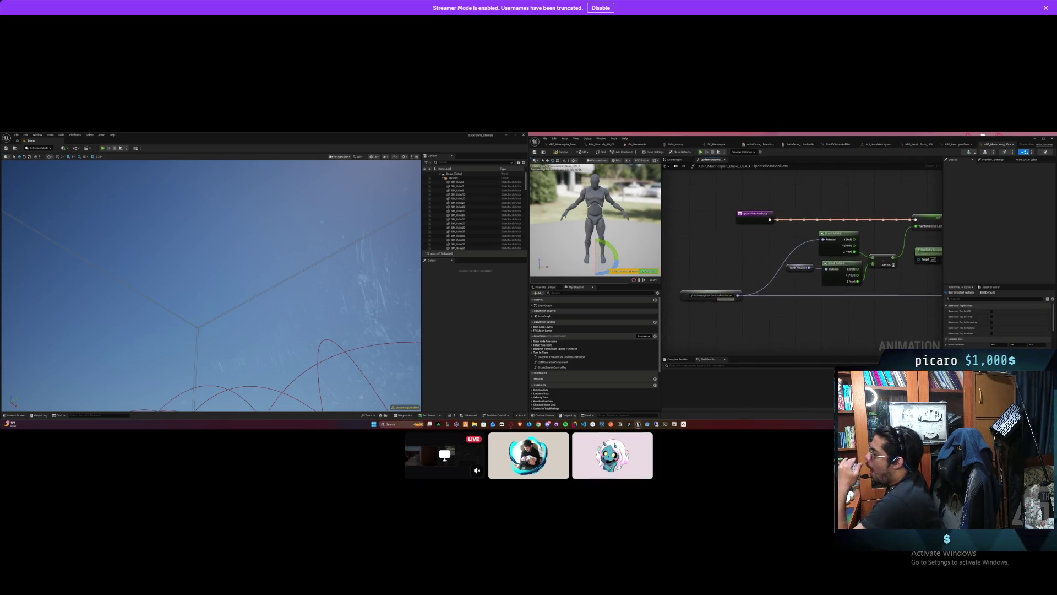
mouse_move(826, 308)
mouse_down()
mouse_move(665, 328)
mouse_move(769, 316)
mouse_move(667, 316)
mouse_move(760, 328)
mouse_move(686, 349)
mouse_move(792, 330)
mouse_up()
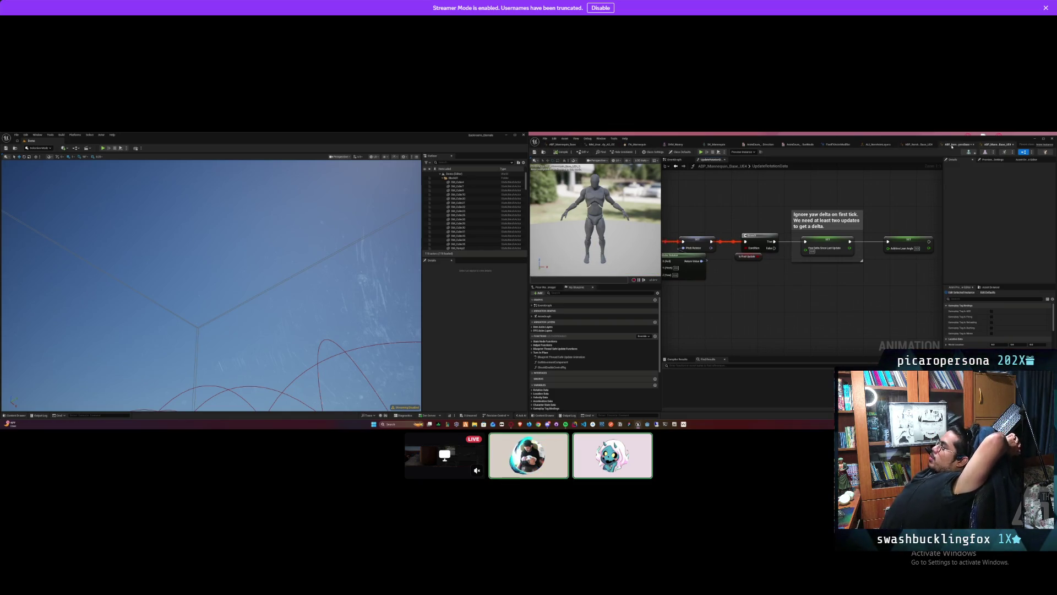
Step: Wire Alpha 37 Neck 02 and Alpha 08 Neck into the bone nodes' Alpha pins, reposition the third node, and start play
click(952, 146)
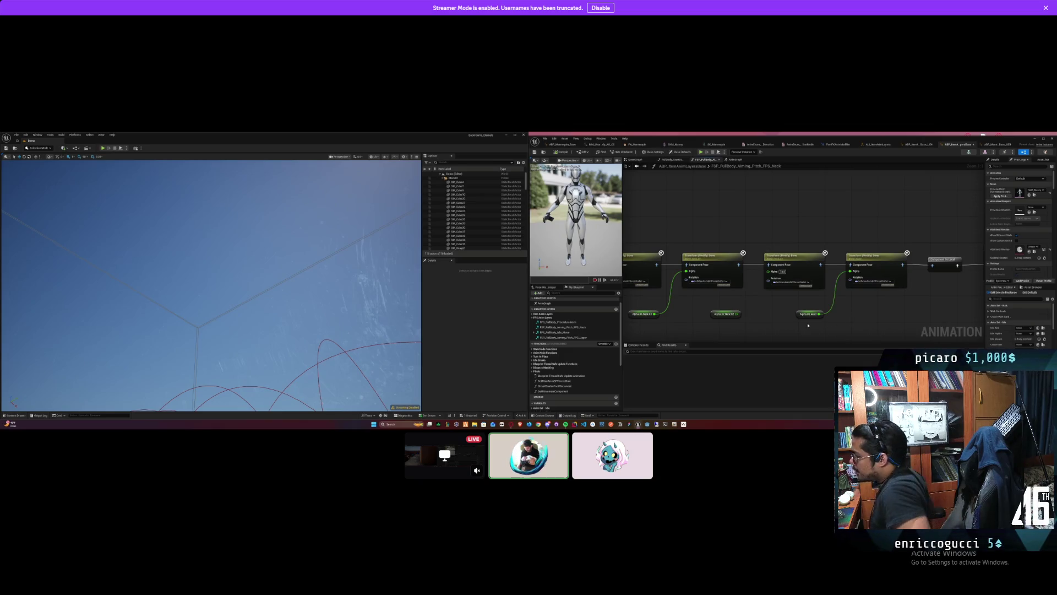
drag(737, 314, 769, 270)
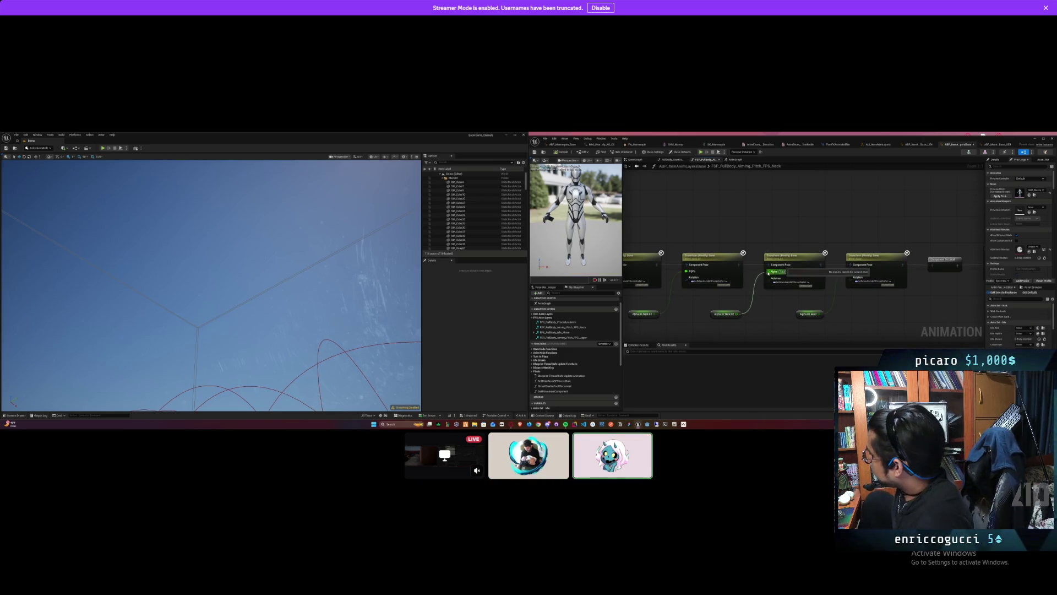
drag(820, 314, 851, 271)
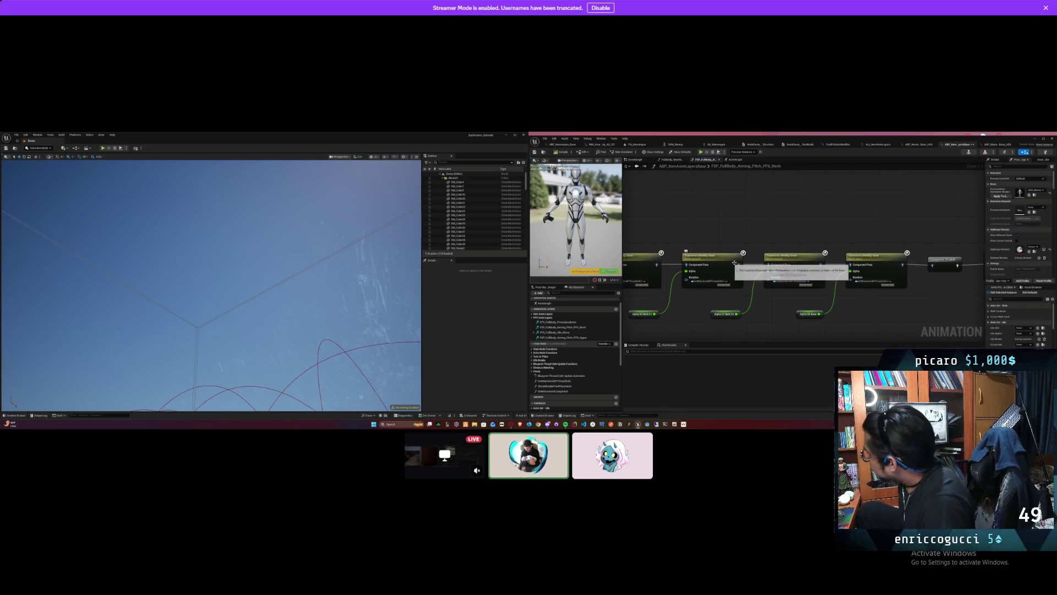
mouse_move(872, 203)
mouse_down()
mouse_move(763, 253)
mouse_move(799, 205)
mouse_move(804, 220)
mouse_move(767, 263)
mouse_up()
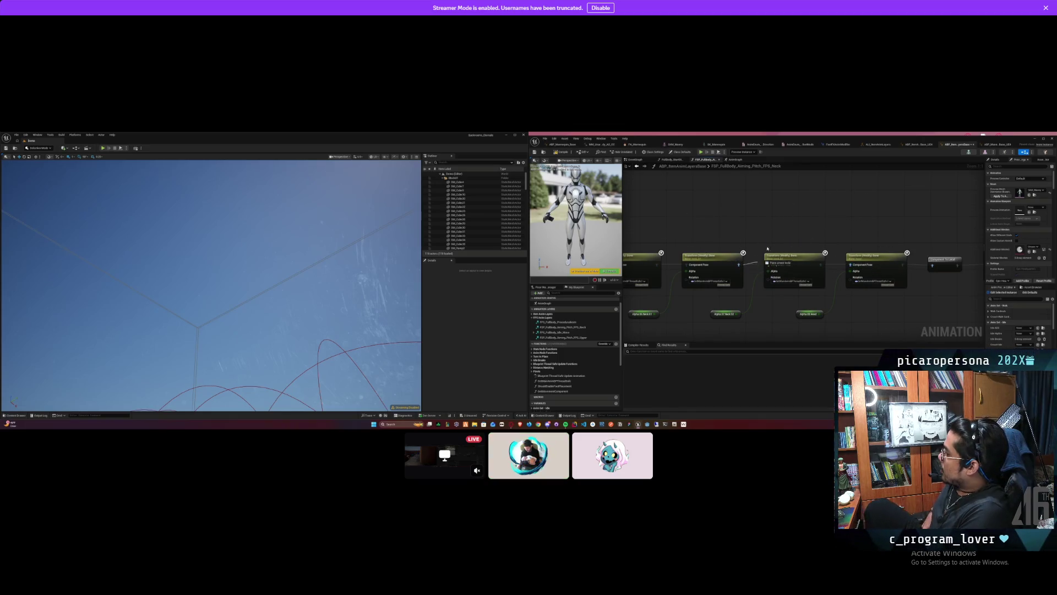
drag(946, 266, 887, 288)
drag(807, 271, 816, 288)
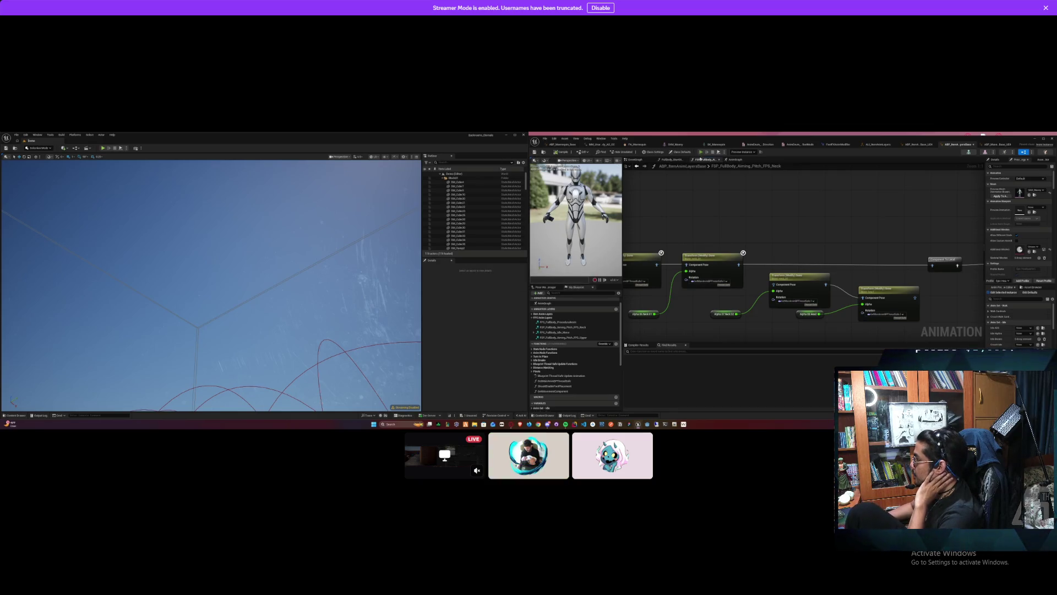
click(701, 152)
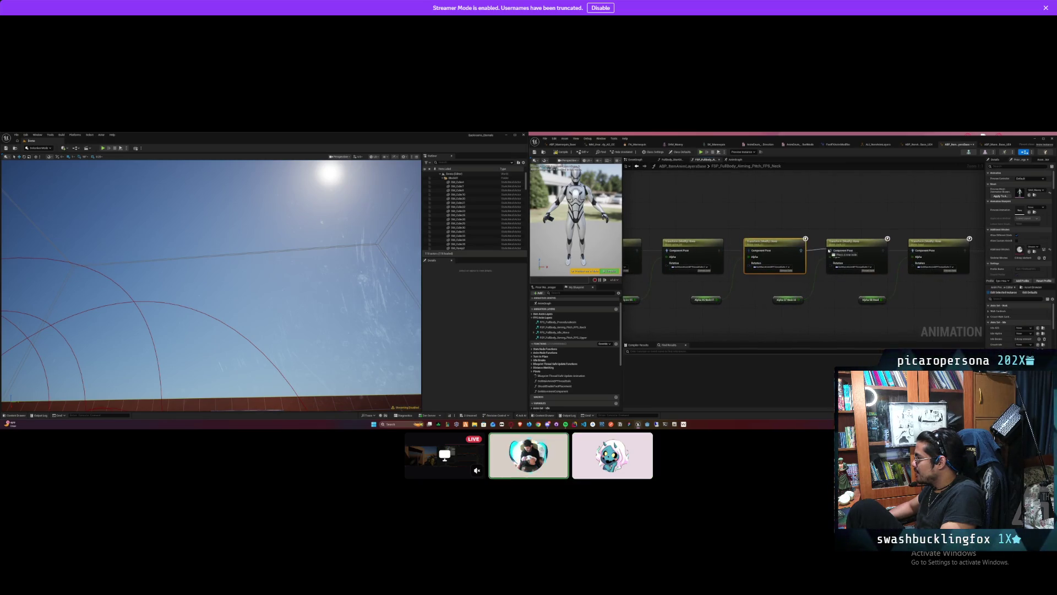
Step: Lower all three Transform (Modify) Bone nodes into a straight row, compile, and start a play test
mouse_move(774, 246)
mouse_down()
mouse_move(828, 265)
mouse_move(747, 261)
mouse_up()
drag(903, 259, 794, 260)
mouse_move(870, 255)
mouse_down()
mouse_move(760, 263)
mouse_move(749, 251)
mouse_move(902, 218)
mouse_up()
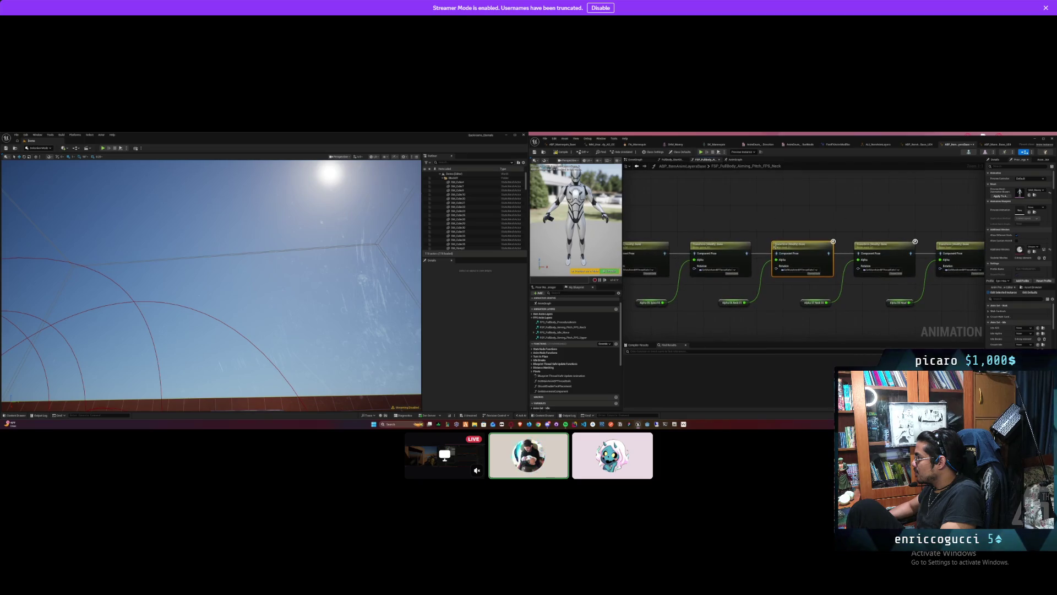
drag(1024, 257, 936, 256)
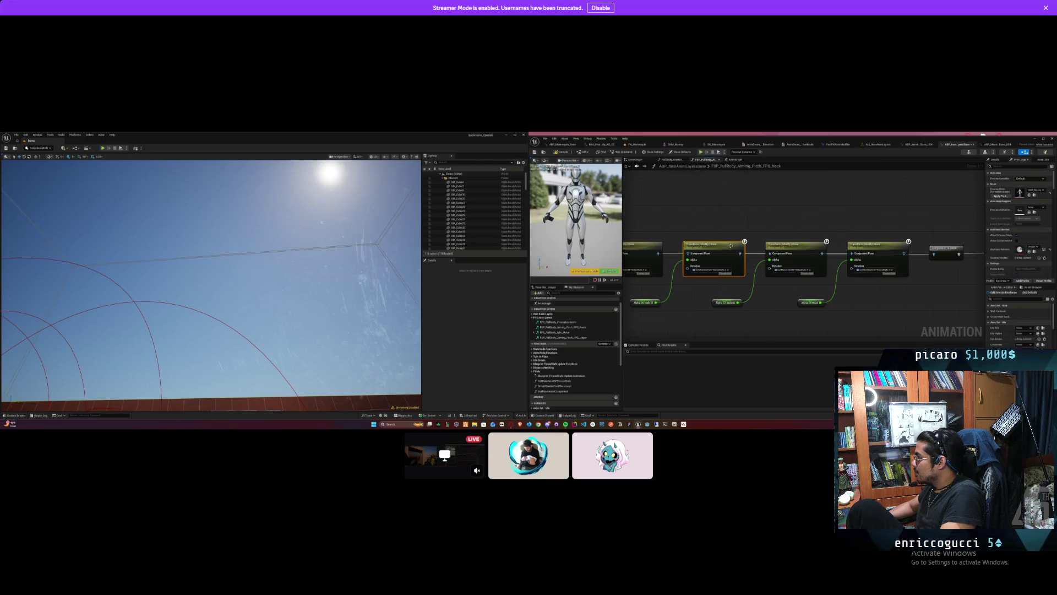
drag(729, 248, 724, 274)
drag(788, 254, 782, 280)
drag(875, 245, 877, 270)
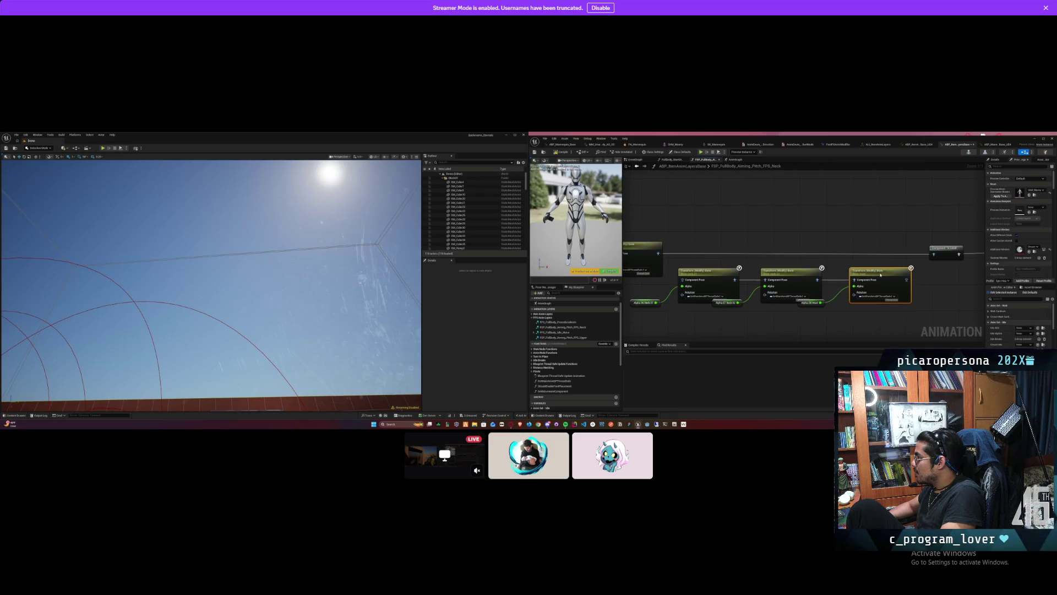
click(562, 152)
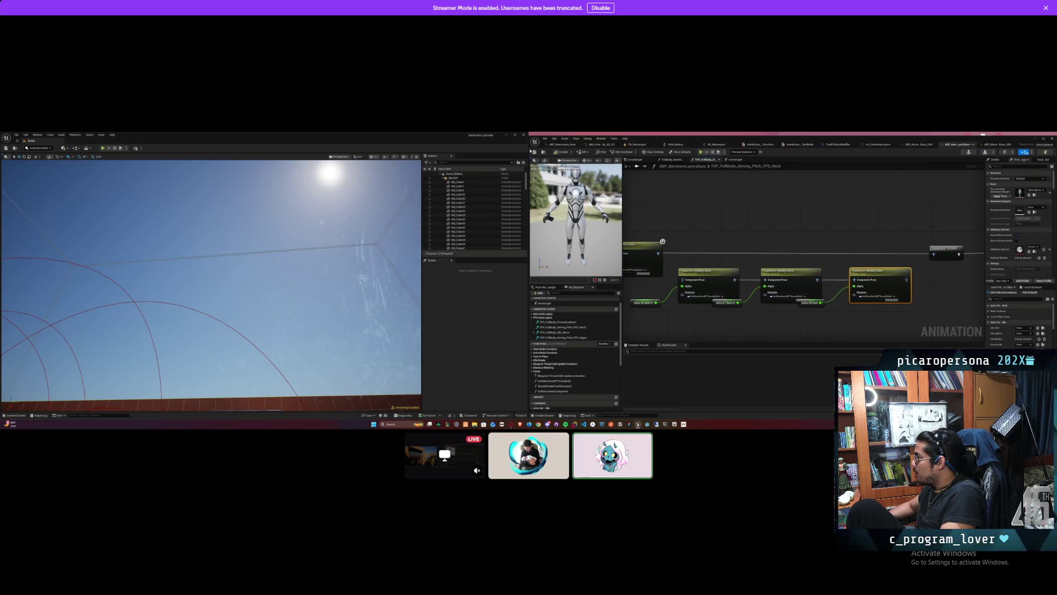
click(703, 153)
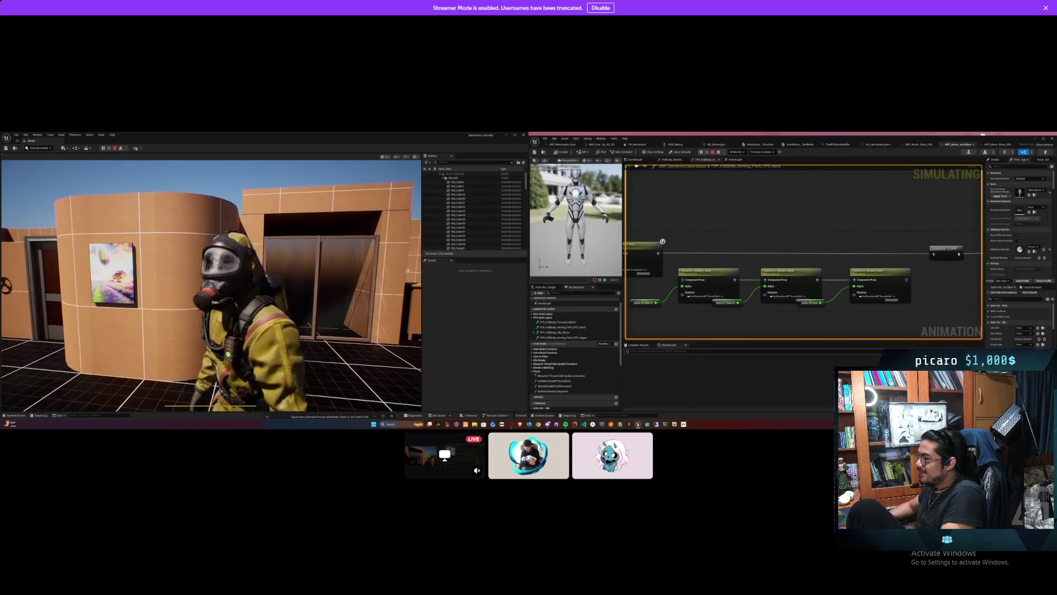
Step: Raise the three Transform (Modify) Bone nodes back into line and clear the selection
mouse_move(705, 280)
mouse_down()
mouse_move(705, 250)
mouse_move(683, 254)
mouse_up()
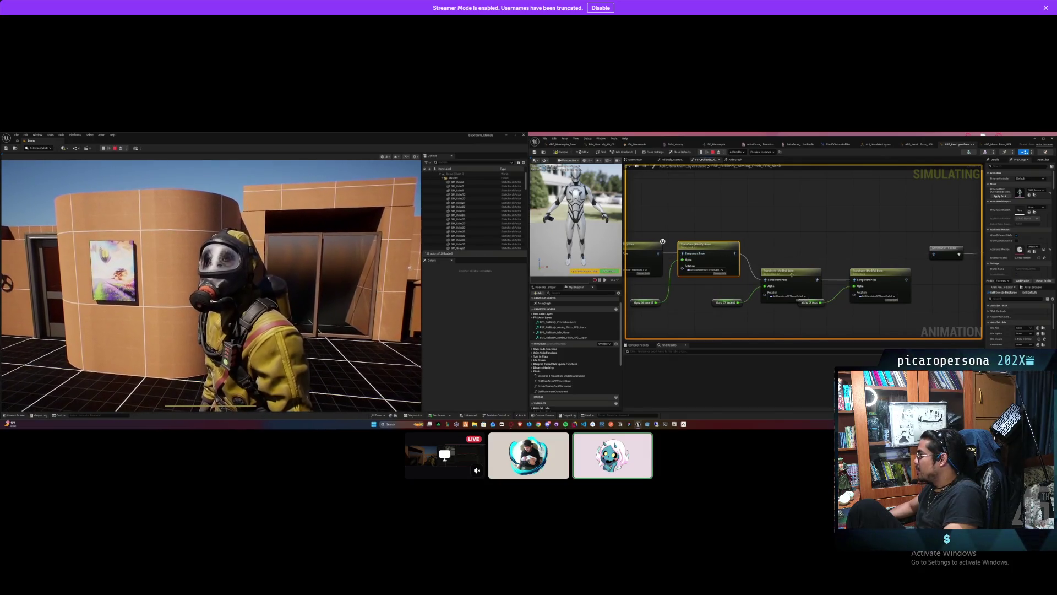
mouse_move(925, 292)
mouse_down()
mouse_move(793, 275)
mouse_move(795, 253)
mouse_up()
click(779, 306)
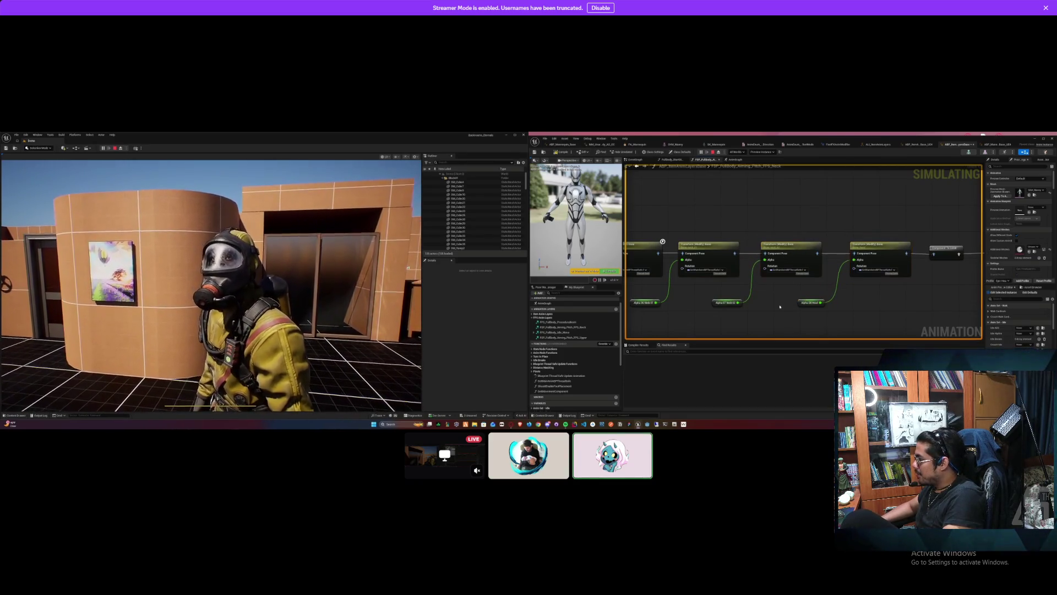
Step: Pan to the spine alpha variables and select the Alpha 01 Spine 01 node
drag(765, 296, 771, 229)
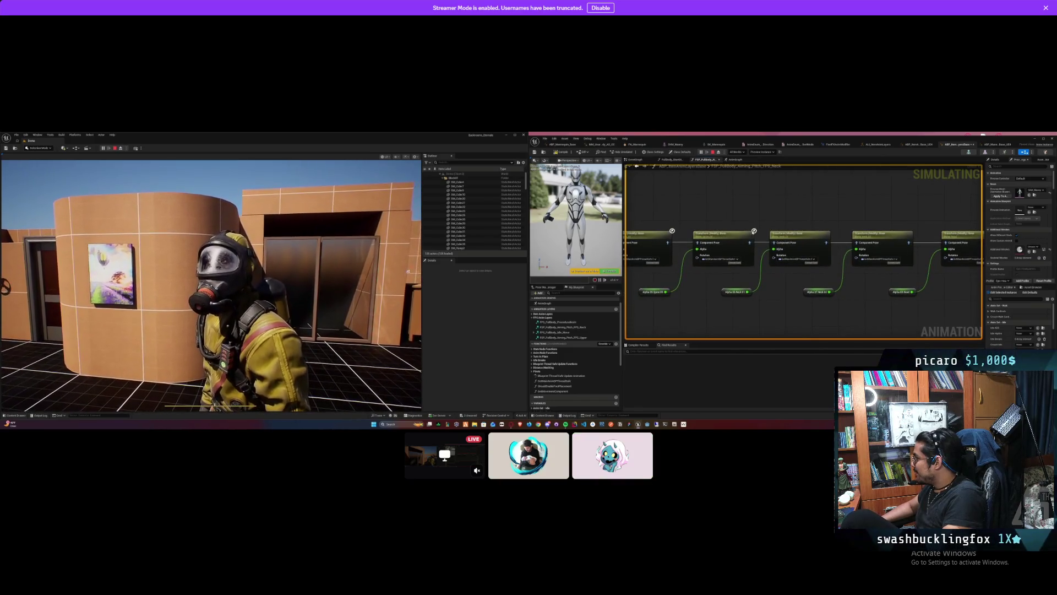
mouse_move(753, 231)
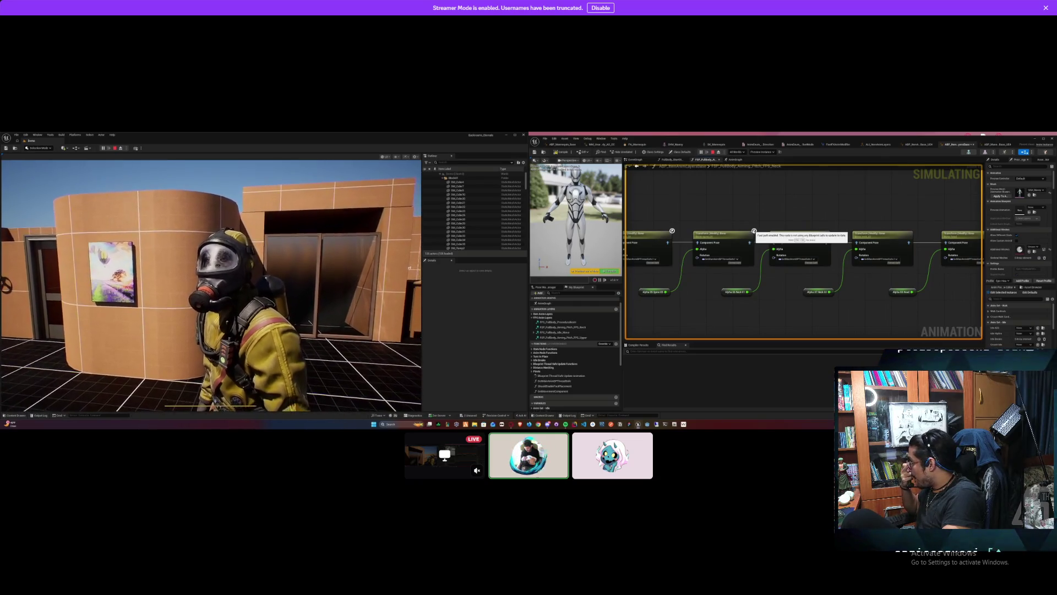
mouse_move(753, 231)
mouse_down()
mouse_move(704, 234)
mouse_move(845, 227)
mouse_move(734, 222)
mouse_move(804, 212)
mouse_up()
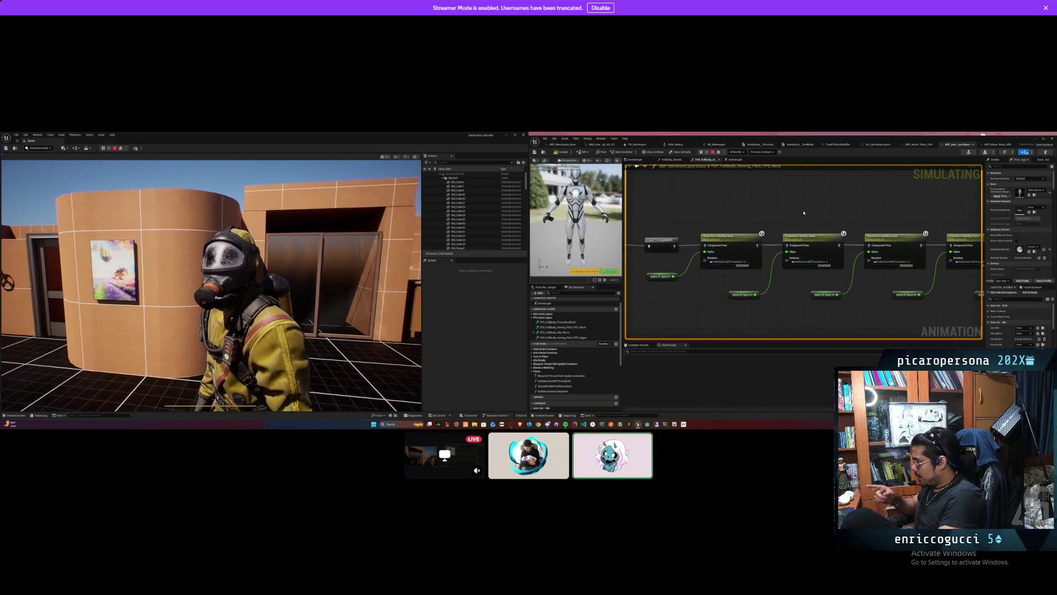
scroll(804, 213, down, 2)
mouse_move(642, 276)
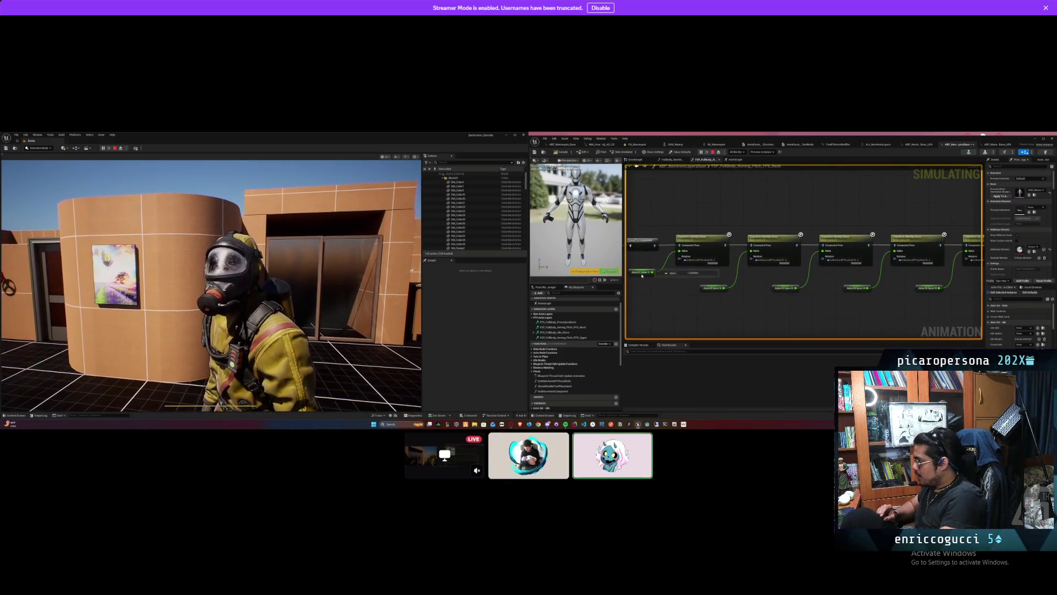
click(641, 273)
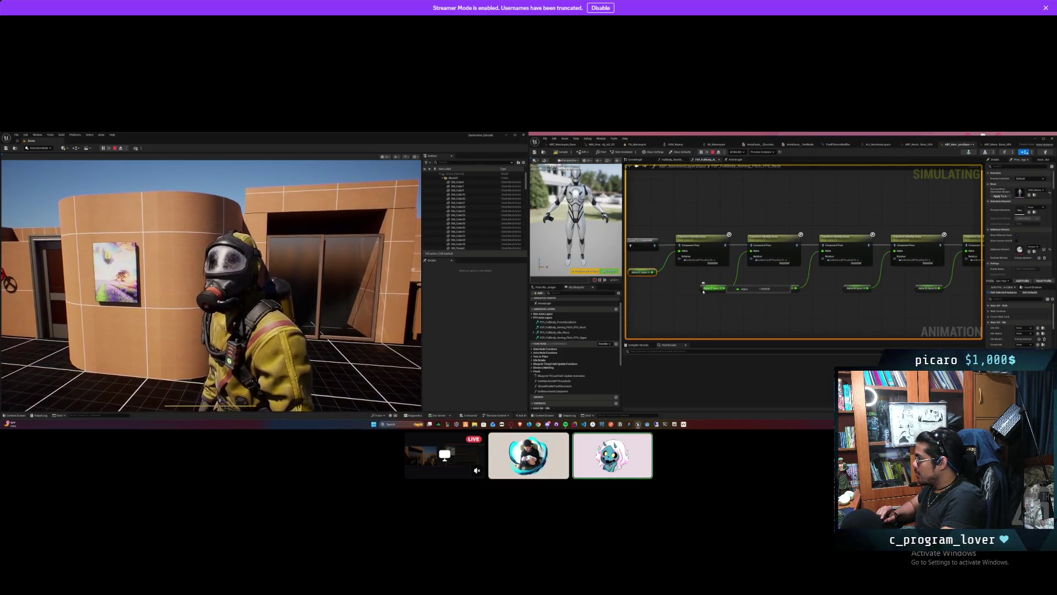
right_click(704, 288)
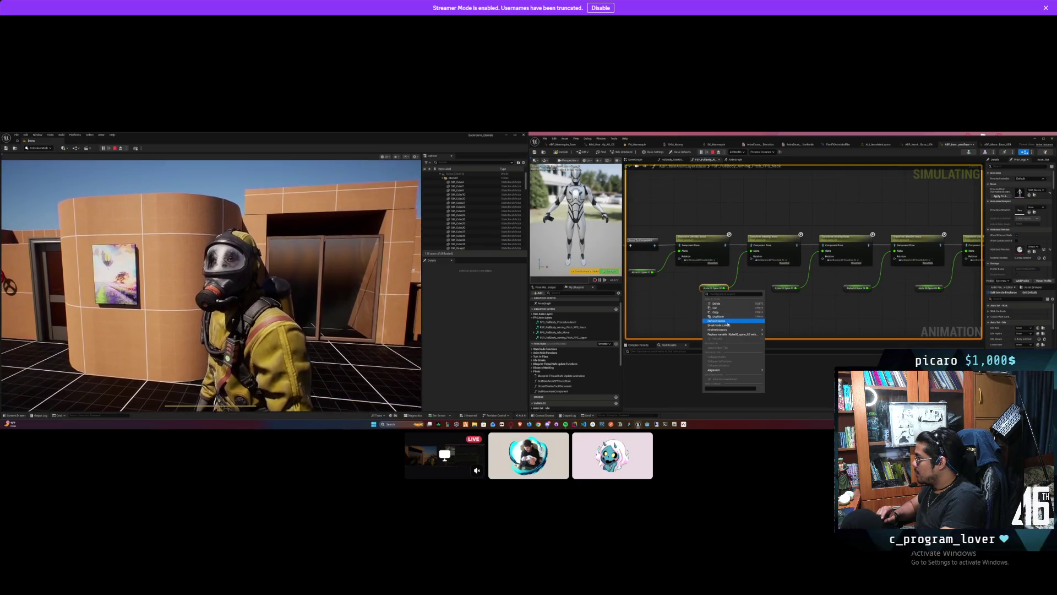
Step: Find references to Alpha02_spine_02 and jump to its uses in FPS_Upper and FPS_Neck
mouse_move(722, 330)
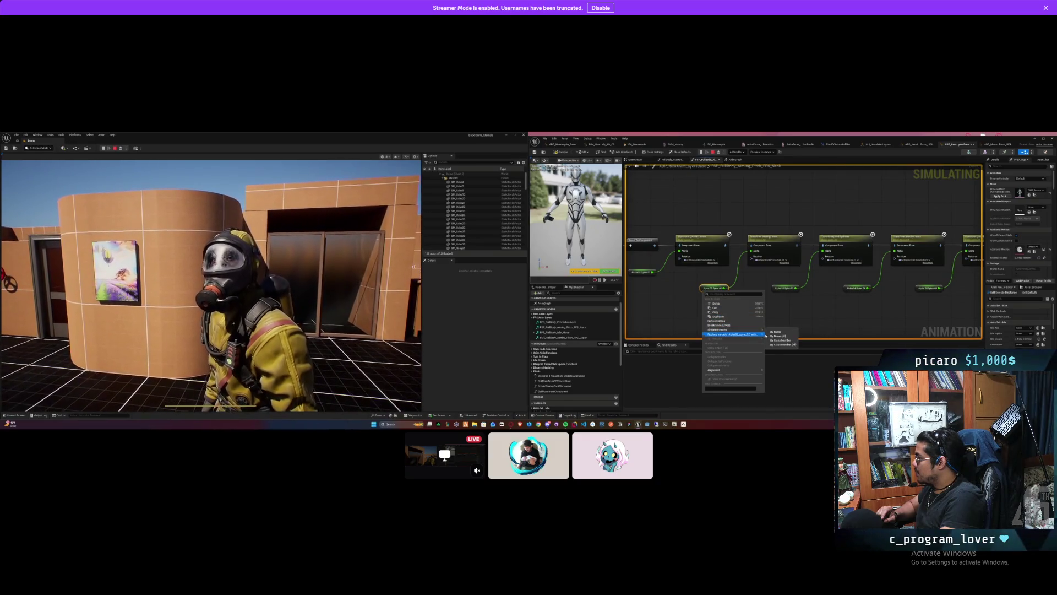
click(776, 331)
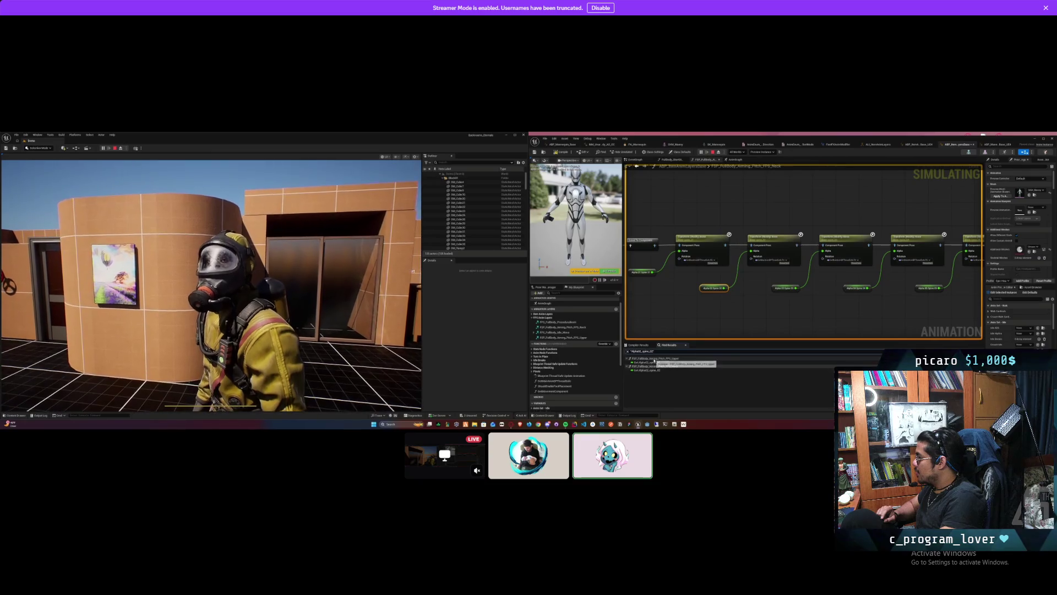
double_click(654, 362)
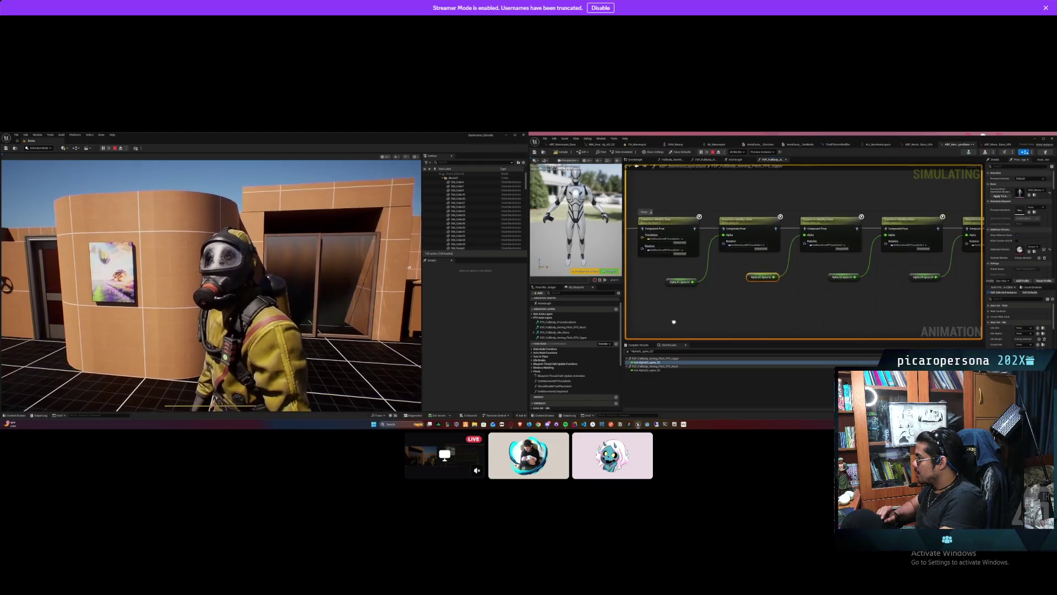
right_click(748, 277)
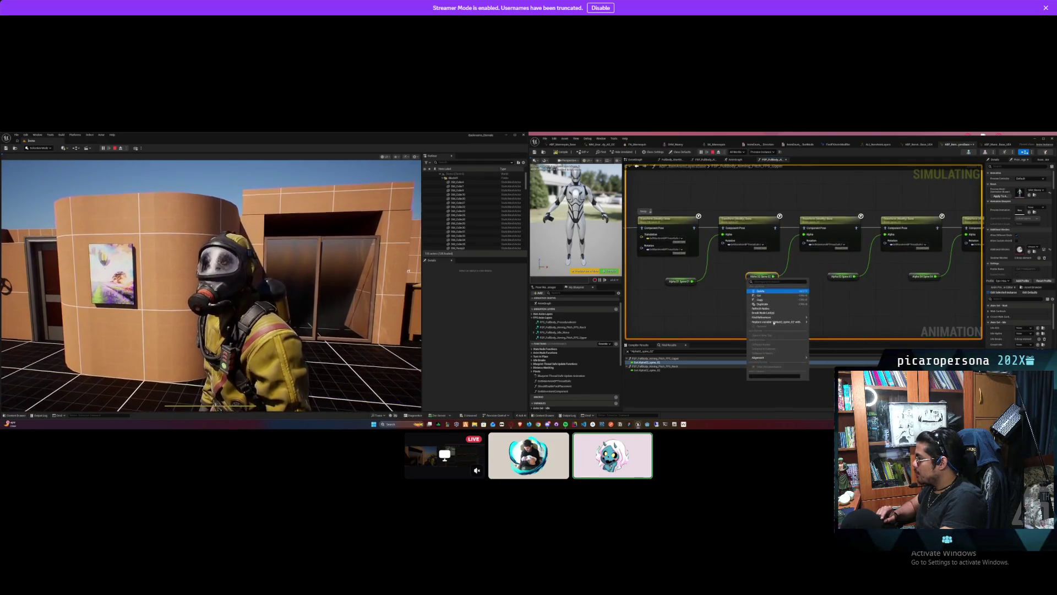
mouse_move(793, 318)
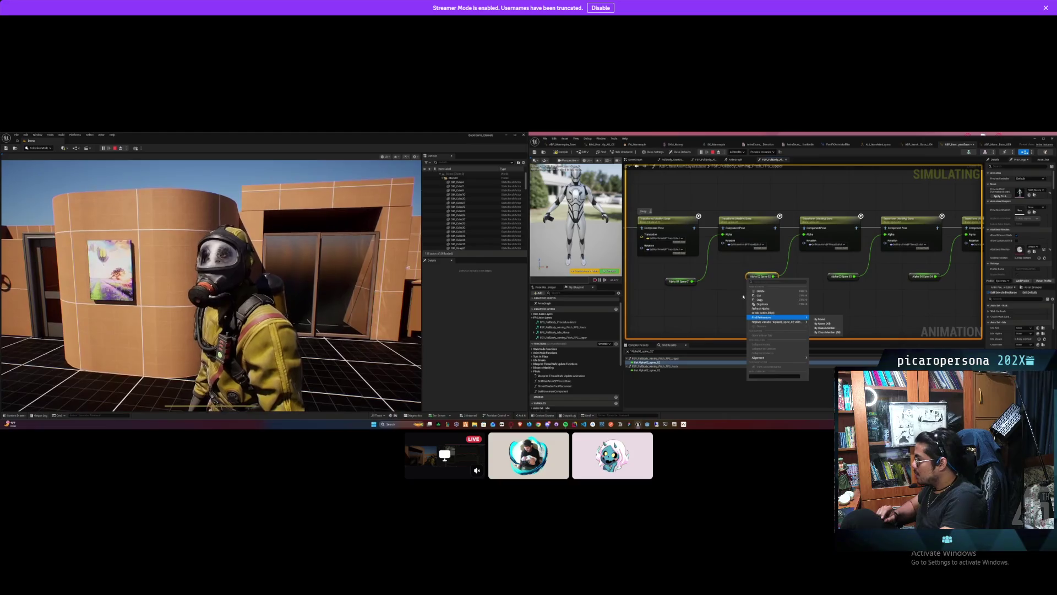
double_click(673, 370)
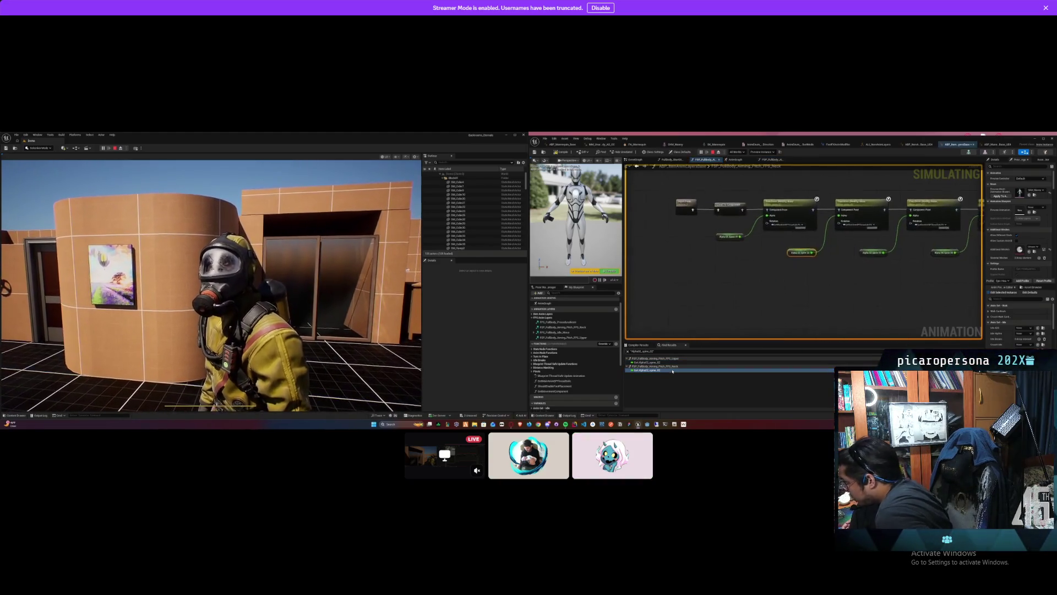
Step: Search all blueprints for Alpha02_spine_02 and open its setter in the FPS_Upper layer graph
right_click(790, 249)
mouse_move(828, 289)
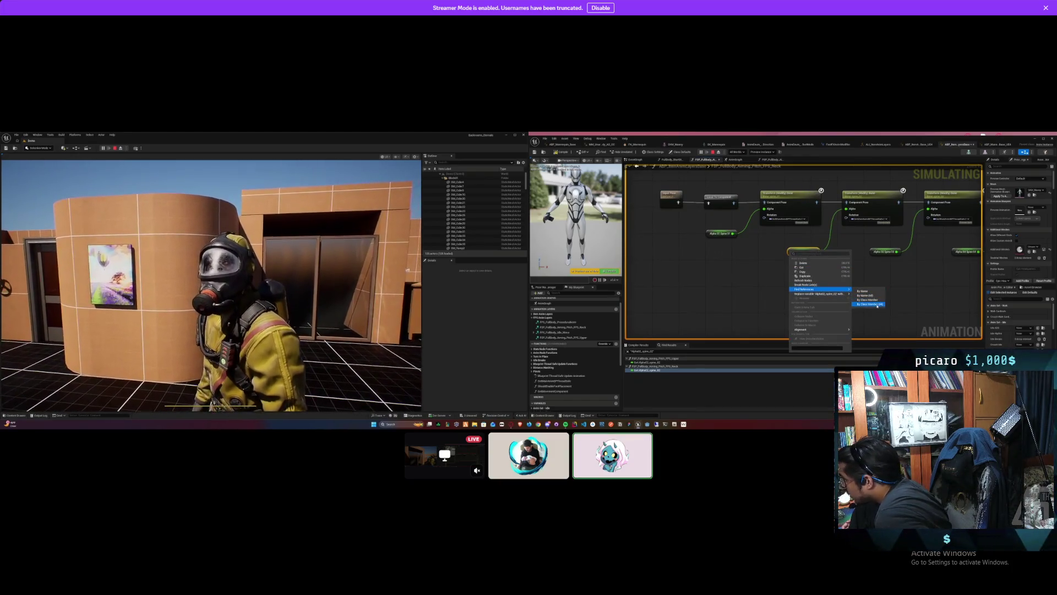
click(877, 305)
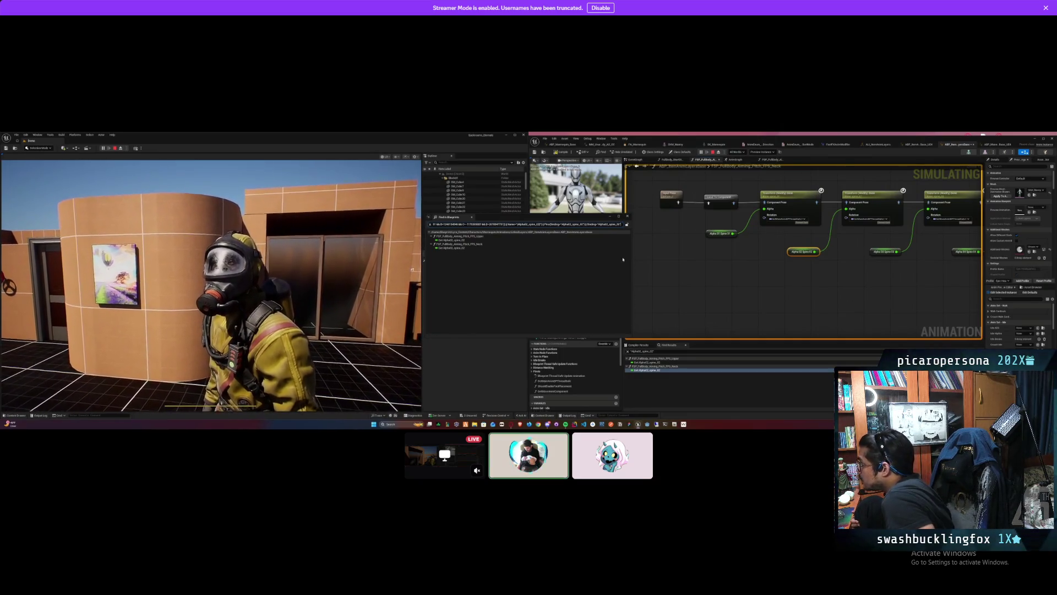
click(627, 216)
drag(749, 259, 703, 299)
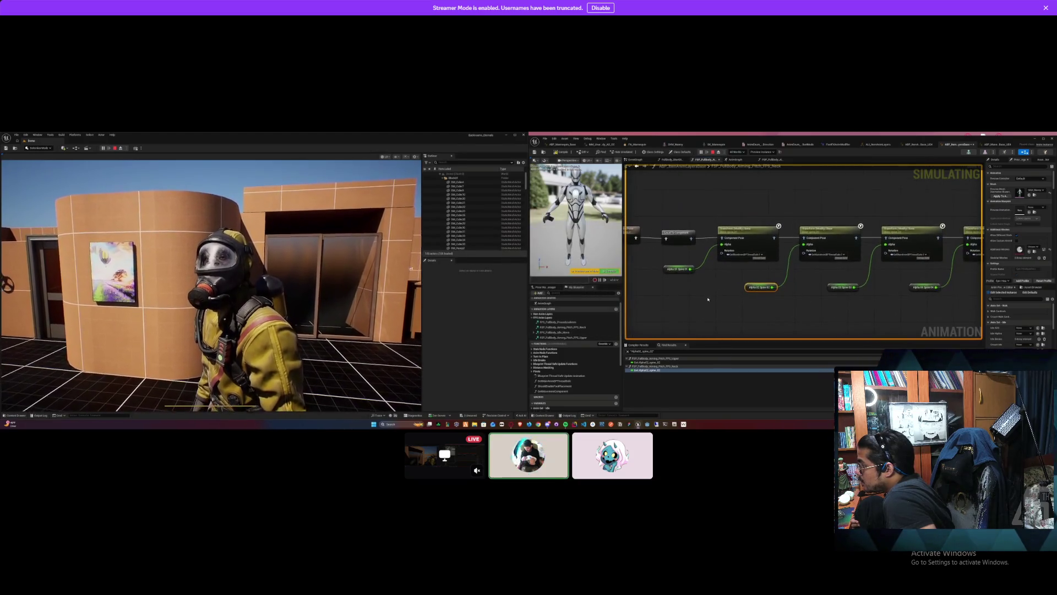
double_click(655, 362)
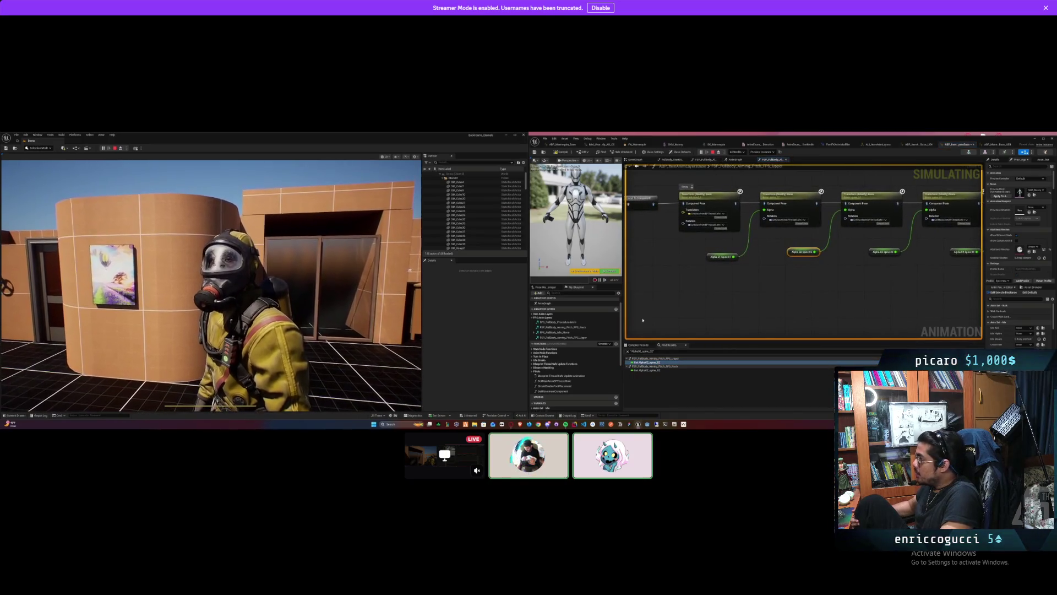
click(588, 337)
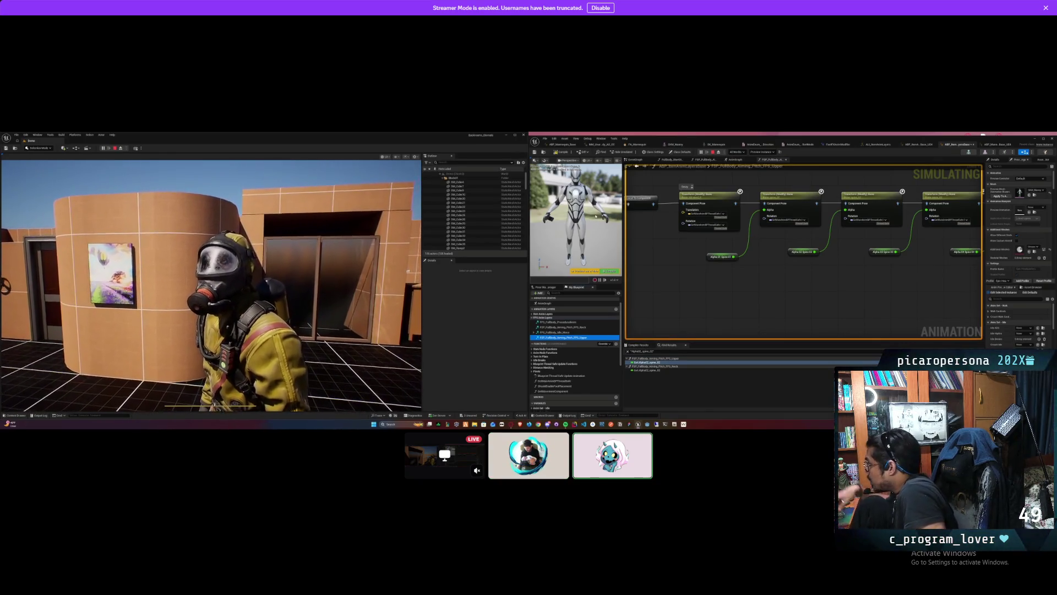
mouse_move(792, 272)
mouse_down()
mouse_move(873, 283)
mouse_move(899, 323)
mouse_move(848, 330)
mouse_up()
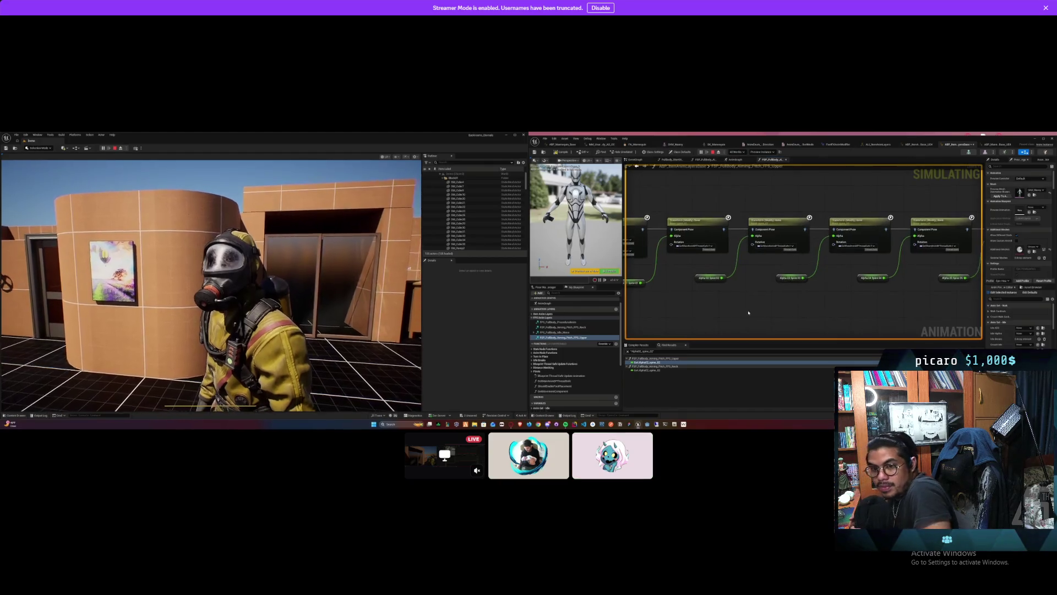
Step: In FPS_Upper, break the third Transform Bone node's Alpha wire, undoing the second node's disconnect
scroll(759, 306, down, 2)
scroll(665, 296, down, 2)
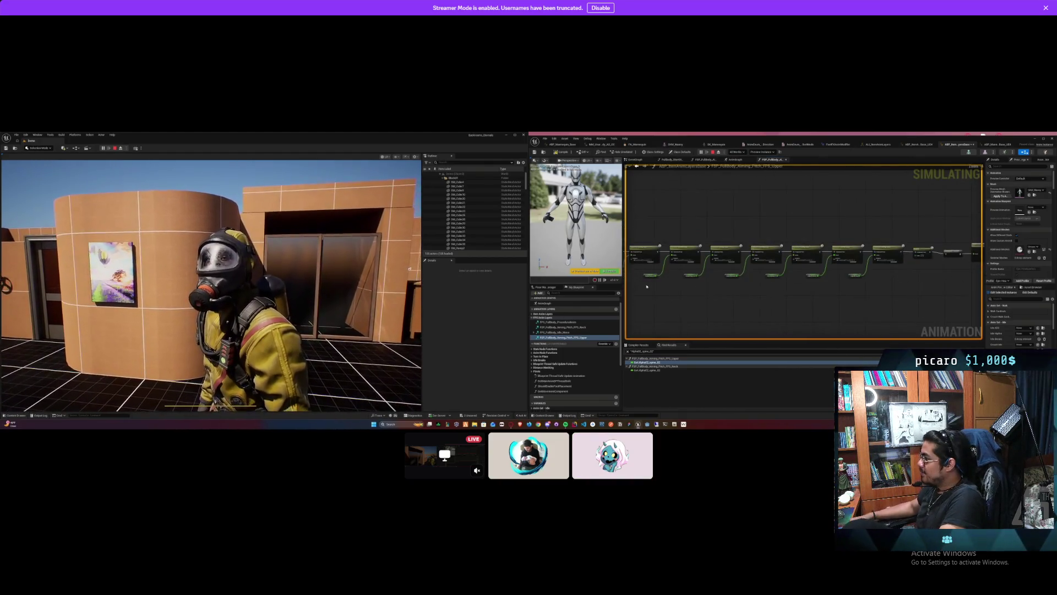
scroll(681, 265, up, 3)
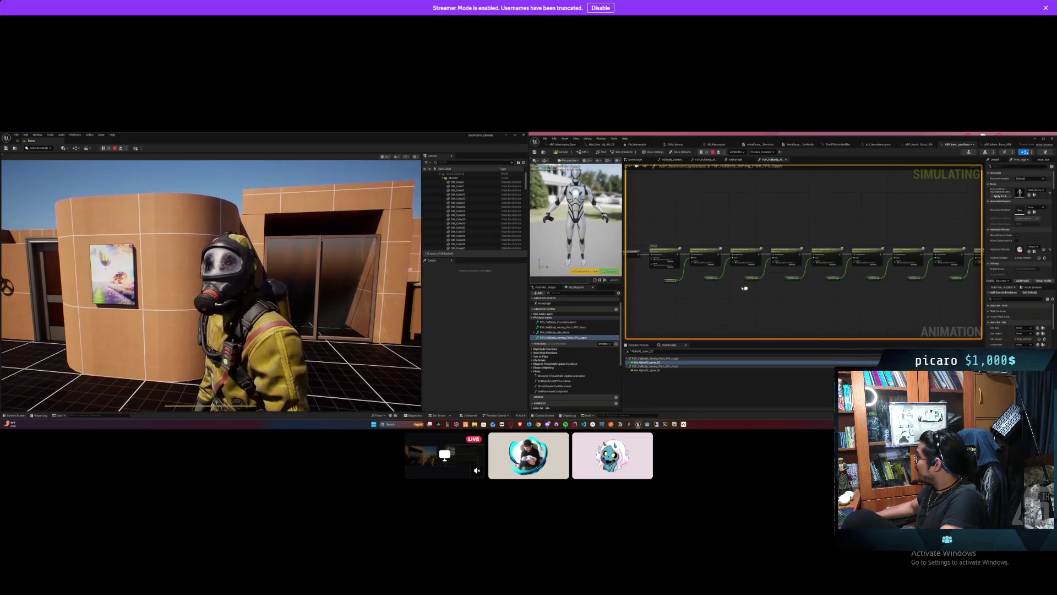
scroll(676, 255, up, 2)
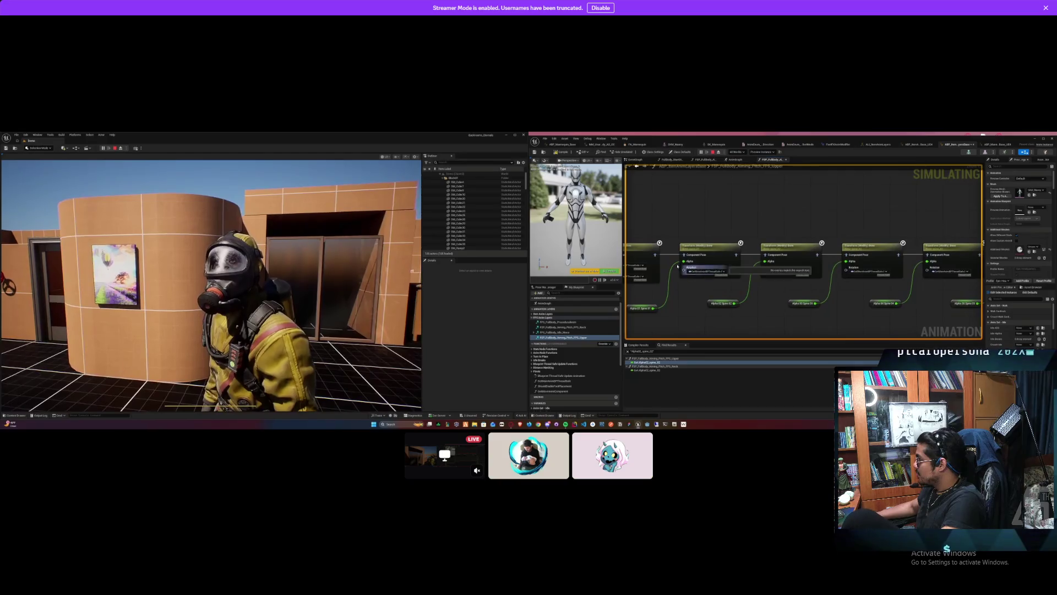
click(681, 266)
drag(762, 224, 721, 205)
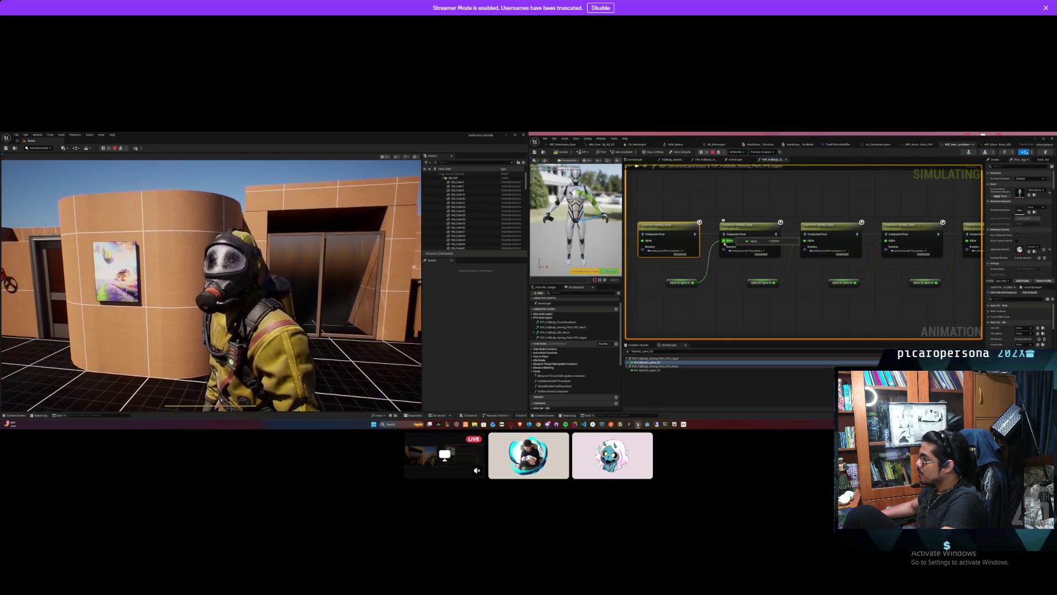
alt+click(723, 241)
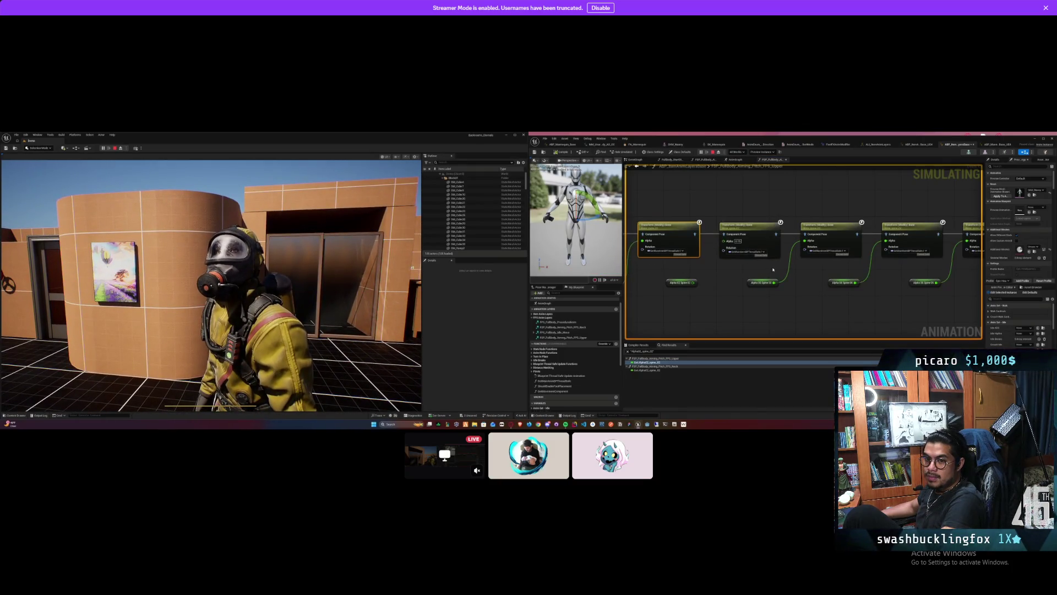
key(ctrl+z)
alt+click(805, 241)
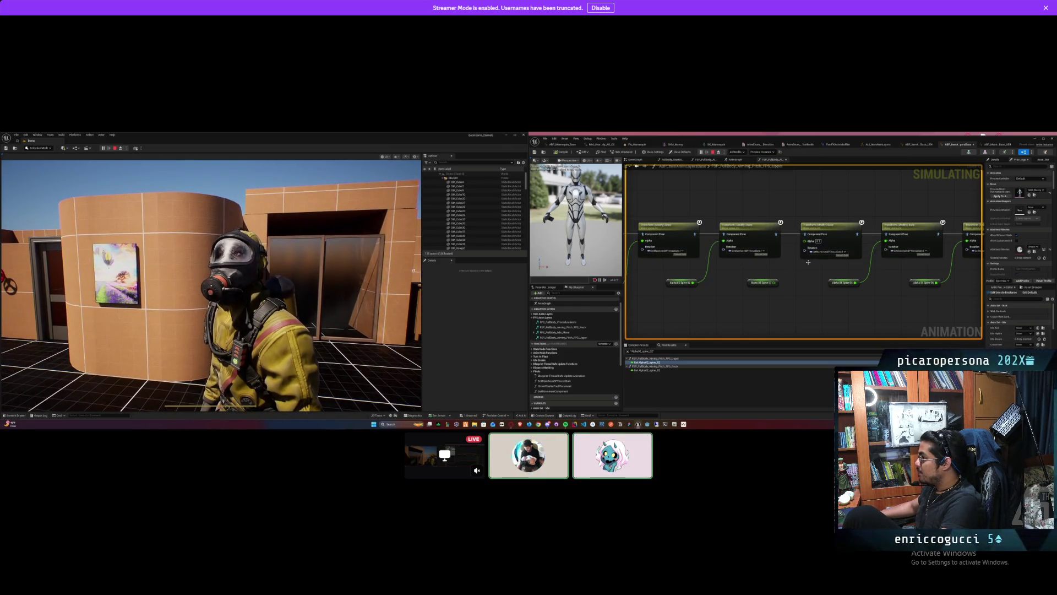
drag(803, 276, 749, 279)
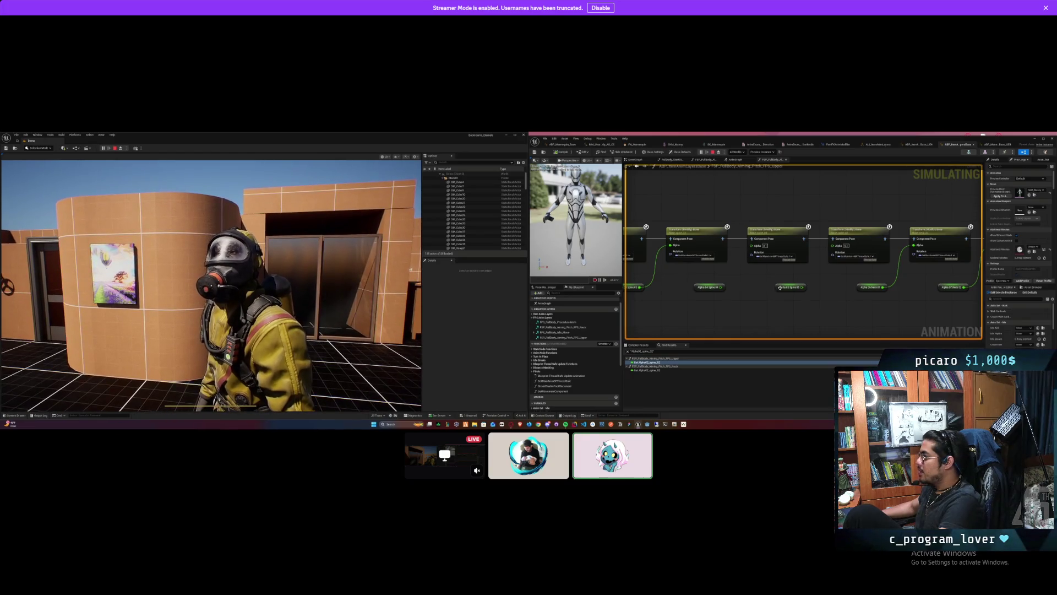
Step: Pan along the Upper chain and select the Transform nodes together with Alpha 07 Neck 02
right_click(884, 311)
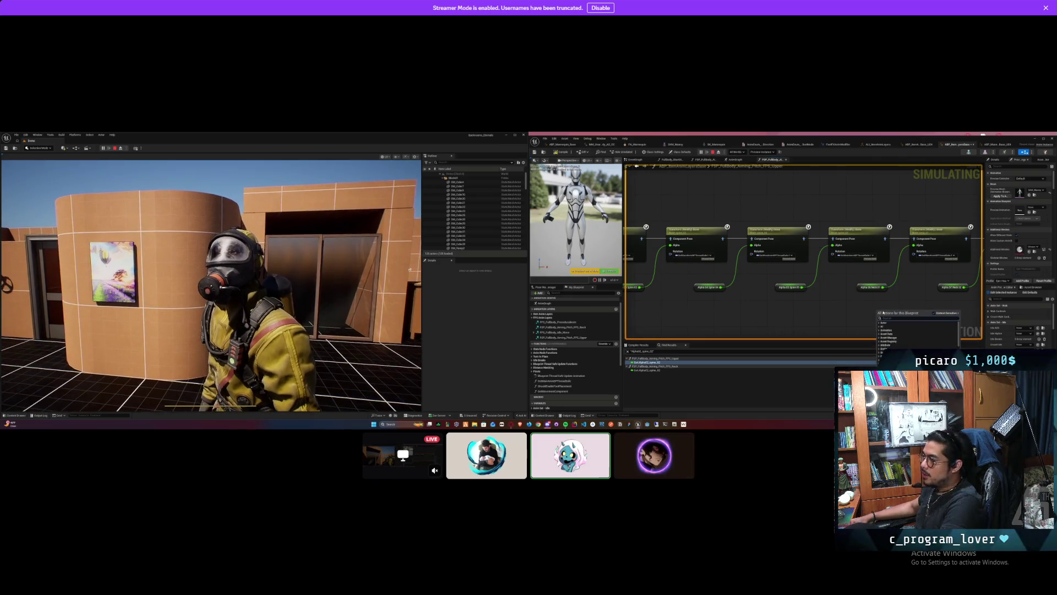
drag(902, 302, 681, 306)
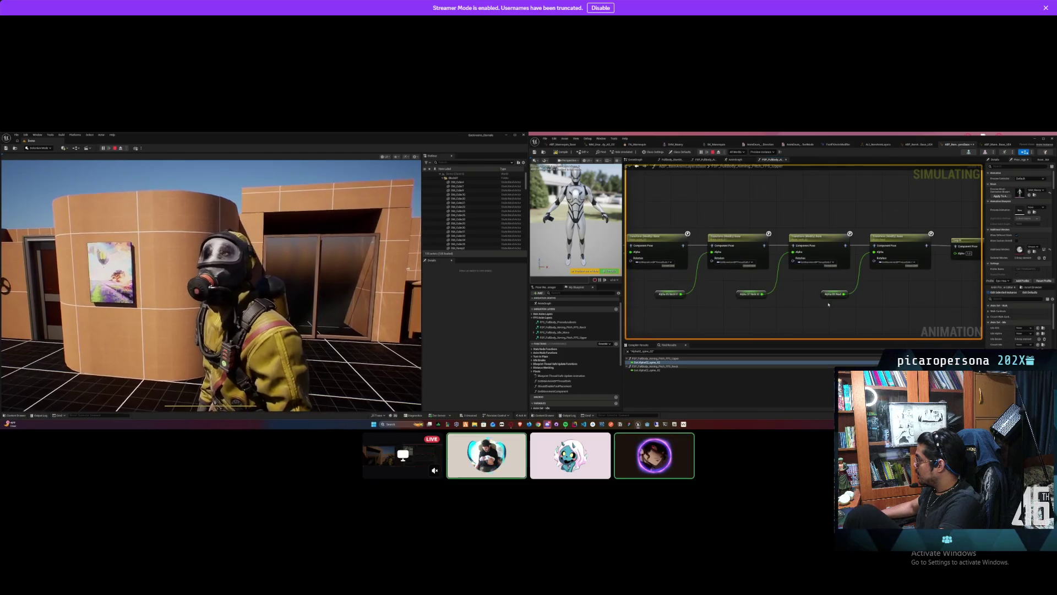
drag(842, 304, 860, 284)
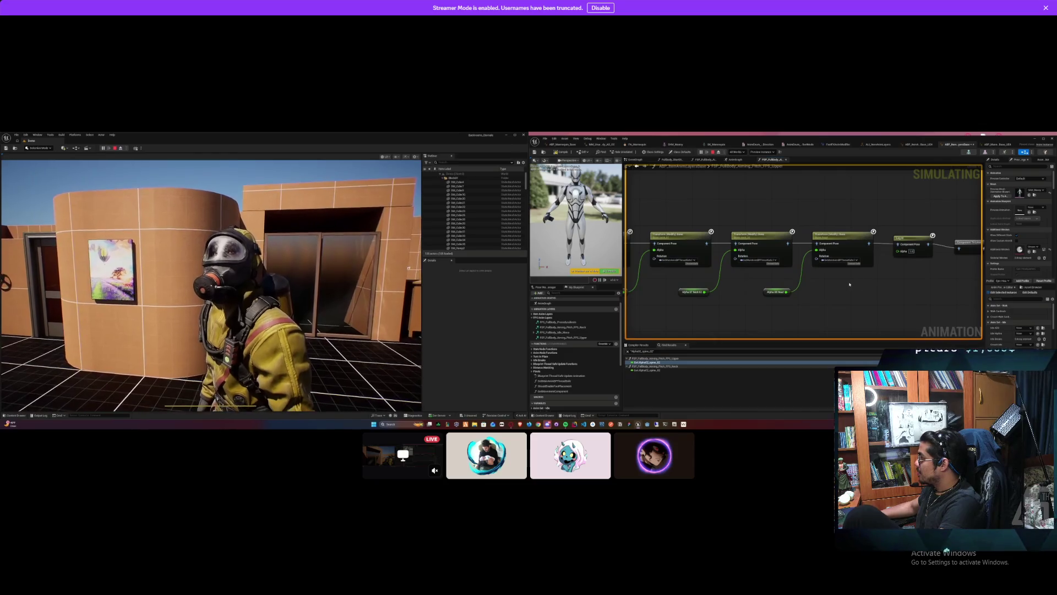
drag(749, 312, 746, 312)
click(672, 231)
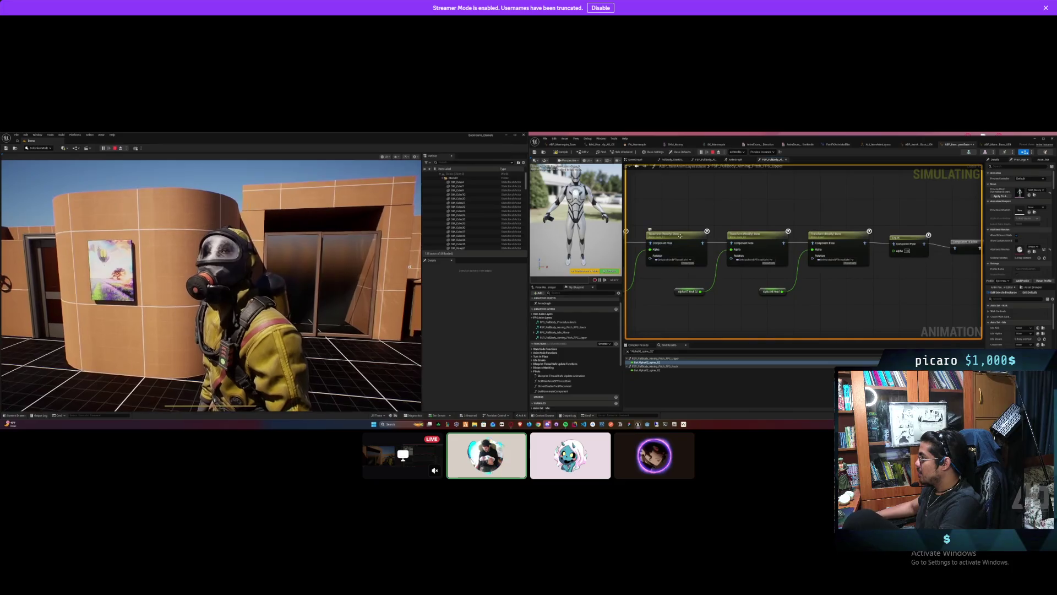
mouse_move(672, 229)
mouse_down()
mouse_move(754, 240)
mouse_move(869, 326)
mouse_move(829, 322)
mouse_up()
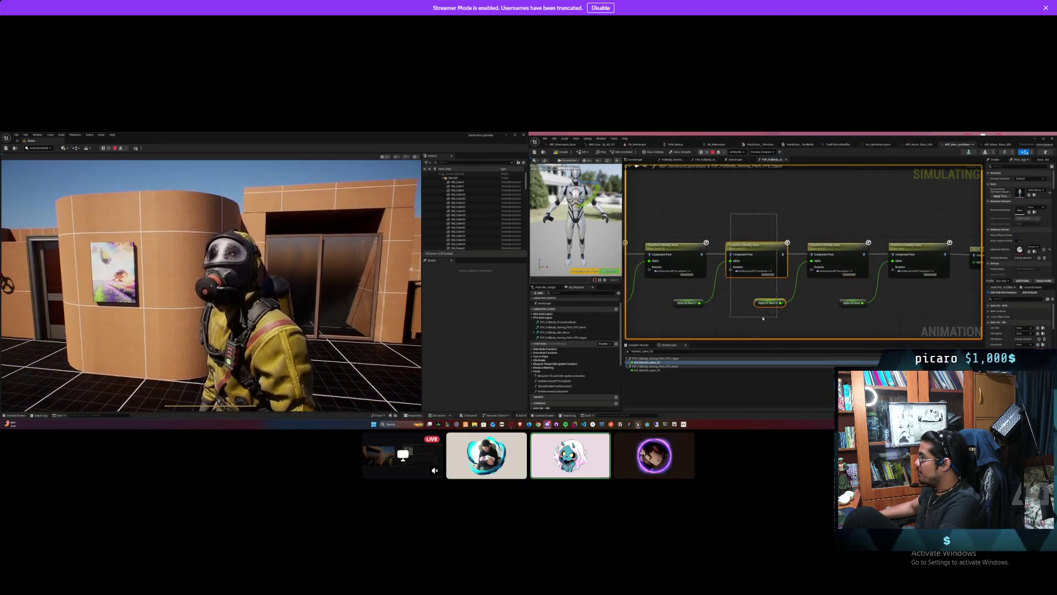
drag(731, 309, 623, 321)
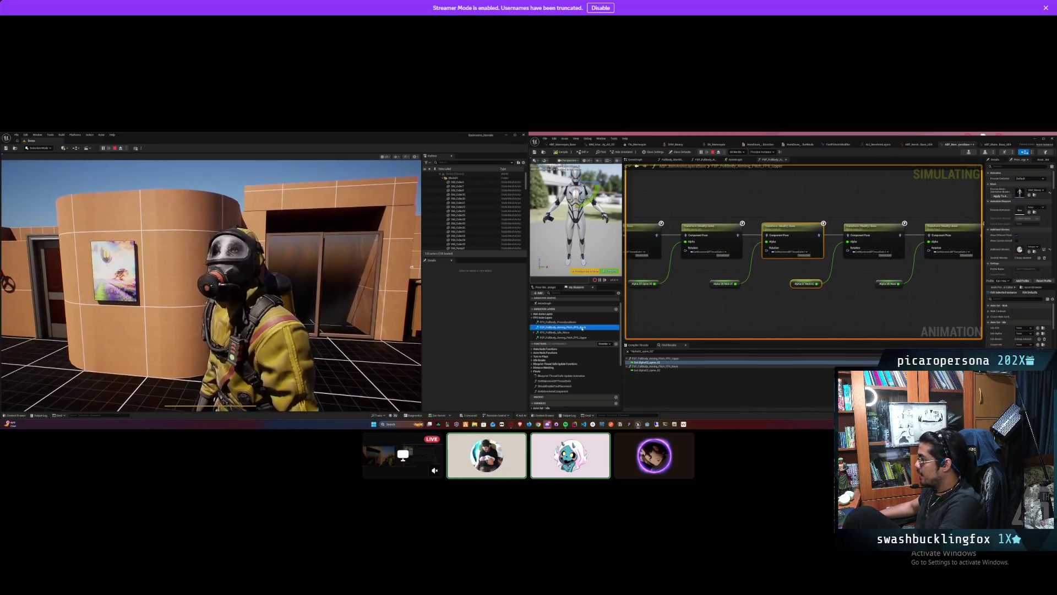
Step: In FPS_Neck, unhook Alpha 02 Spine 02, Alpha 03 Spine 03 and Alpha 04 Neck 01, then stop simulating
double_click(562, 327)
drag(818, 299, 750, 300)
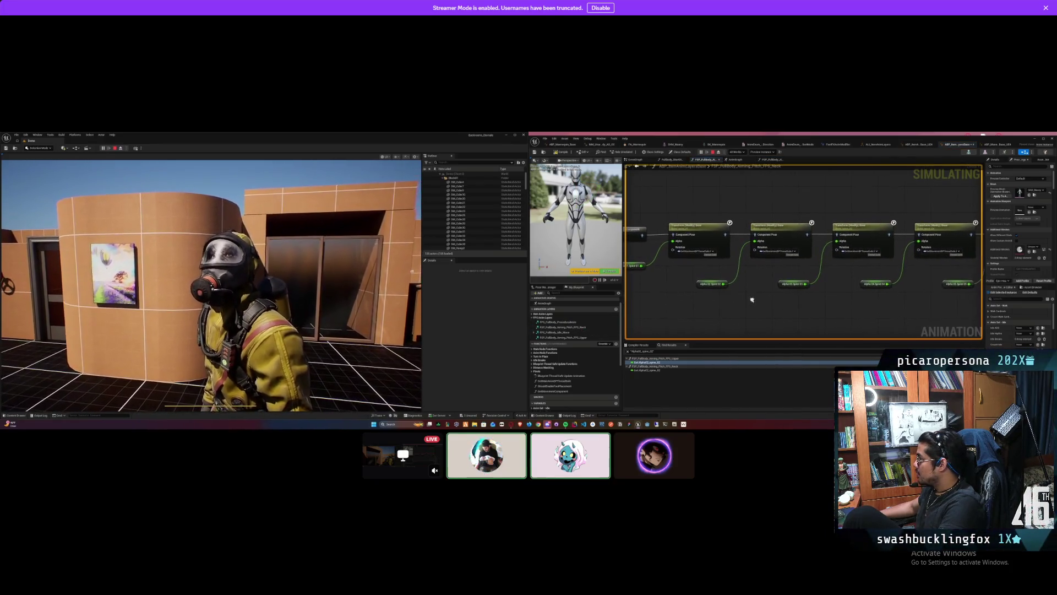
alt+click(738, 272)
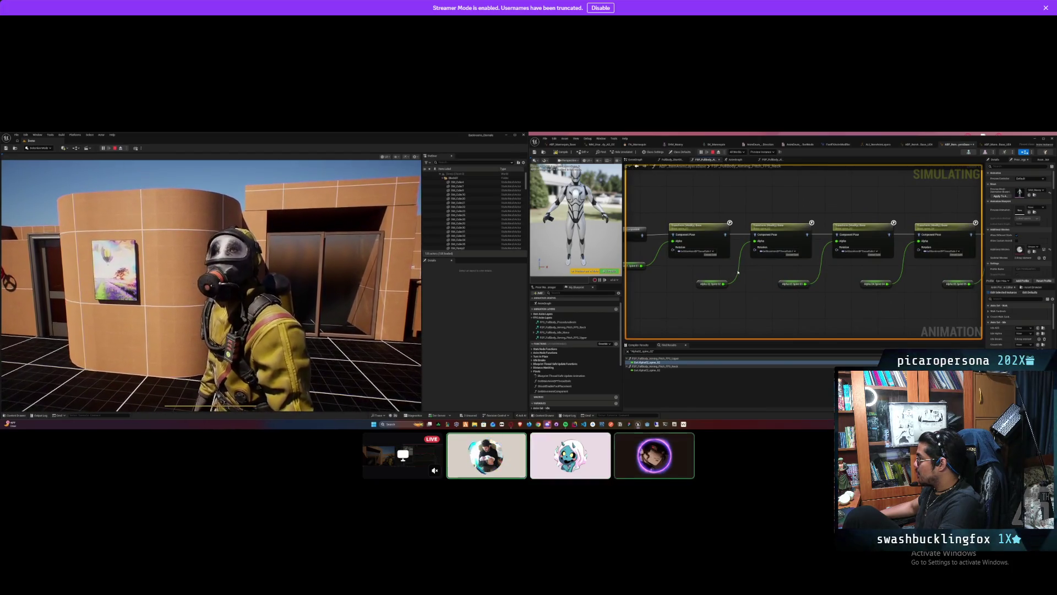
alt+click(821, 272)
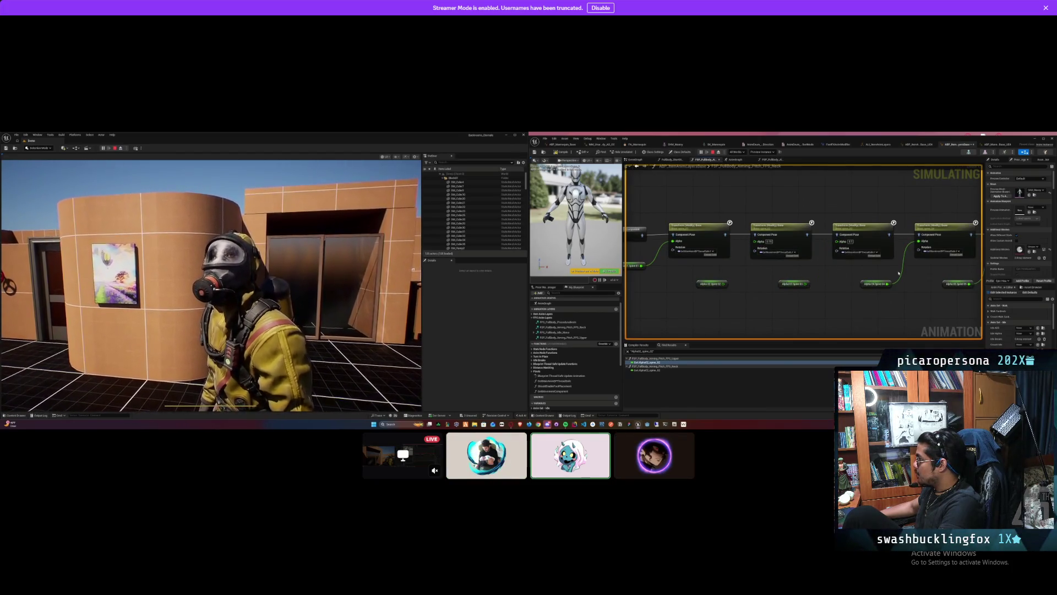
scroll(902, 271, down, 2)
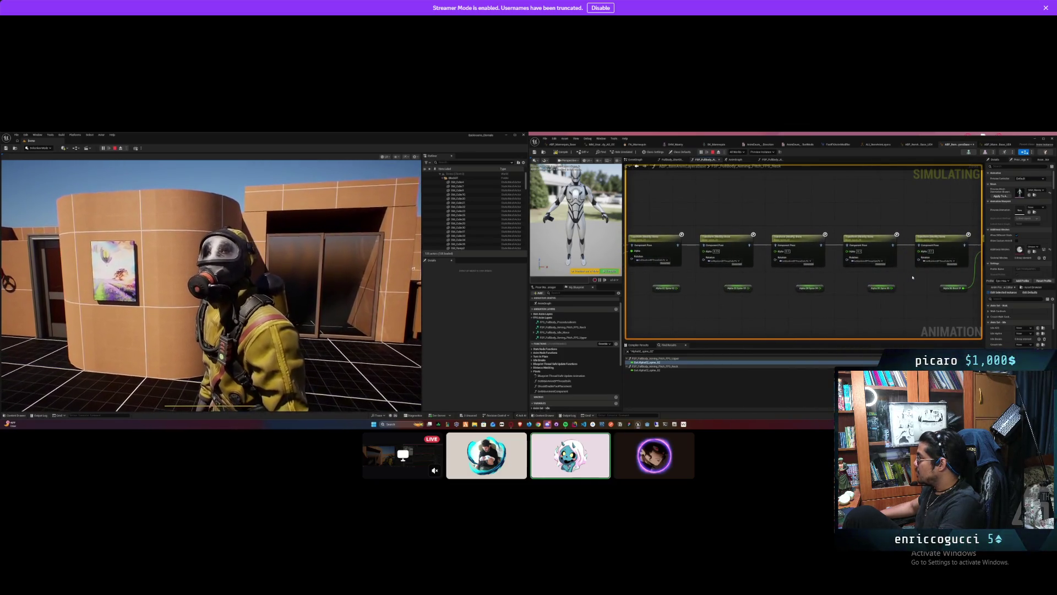
drag(905, 277, 854, 278)
alt+click(907, 285)
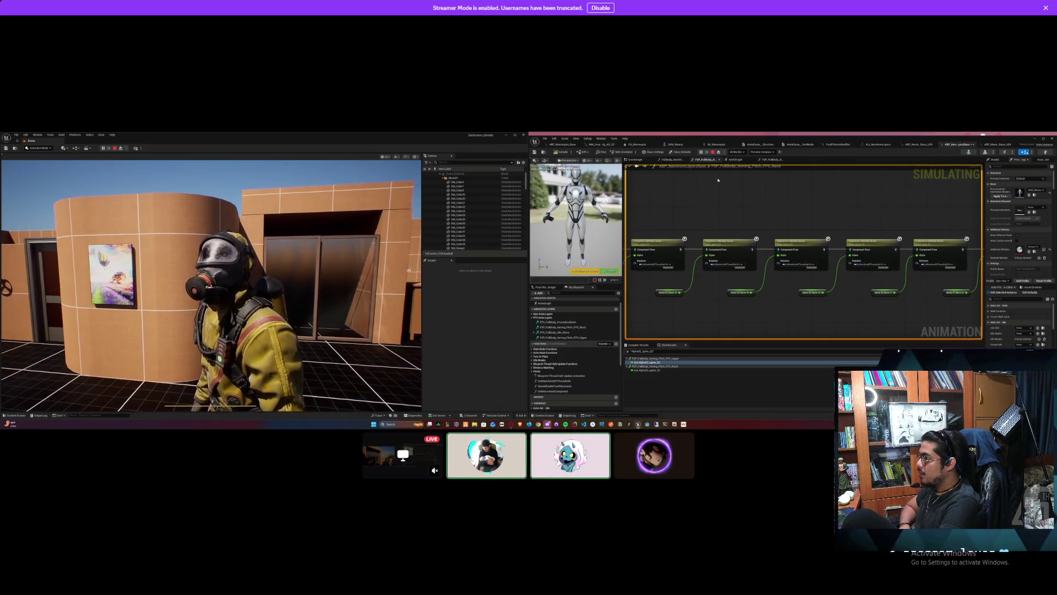
click(714, 152)
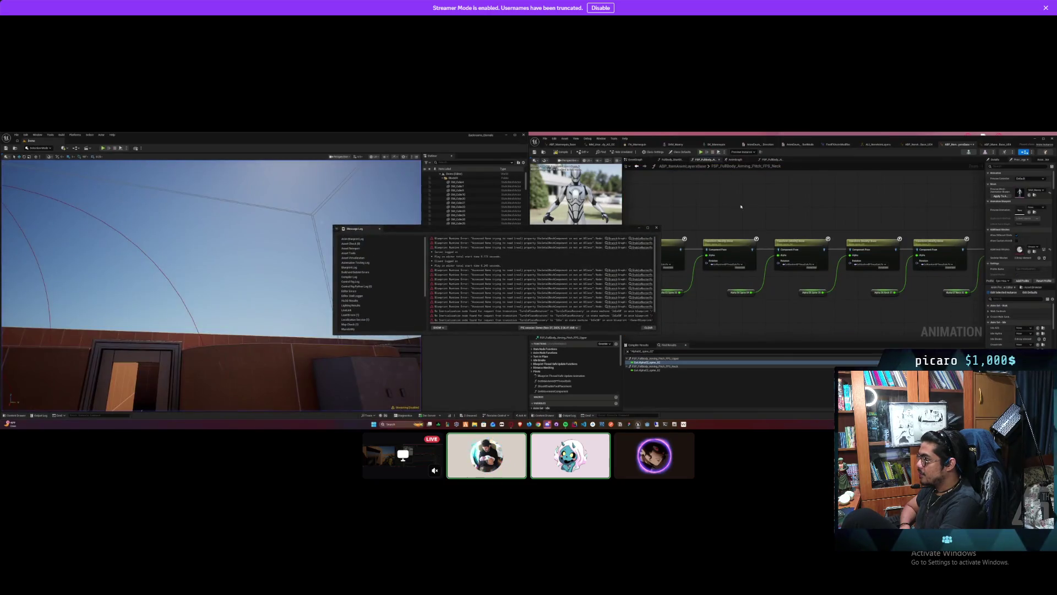
click(655, 228)
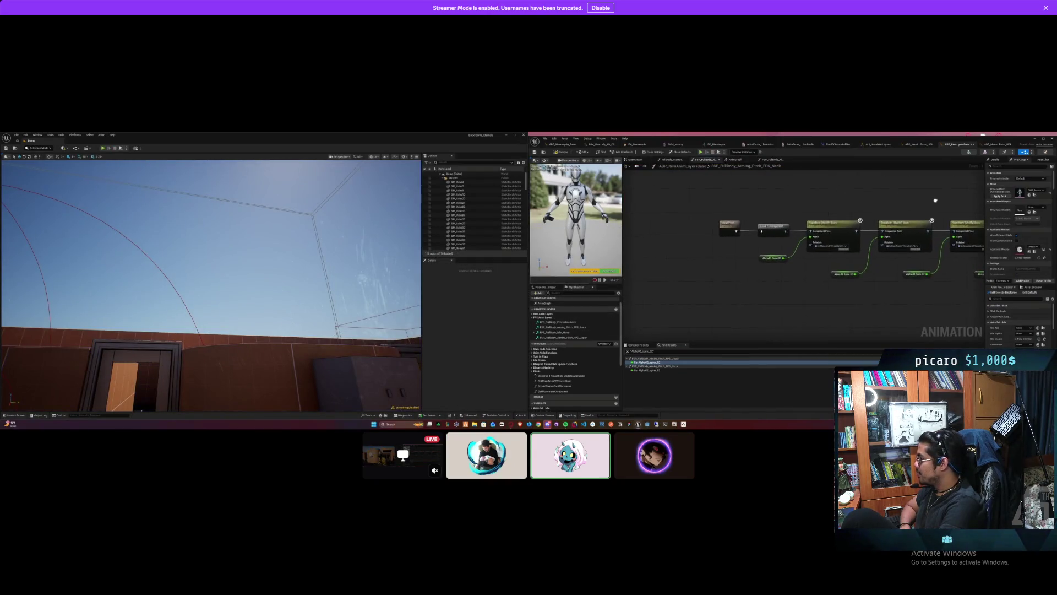
drag(924, 204, 859, 216)
mouse_move(784, 299)
mouse_down()
mouse_move(659, 315)
mouse_move(707, 307)
mouse_up()
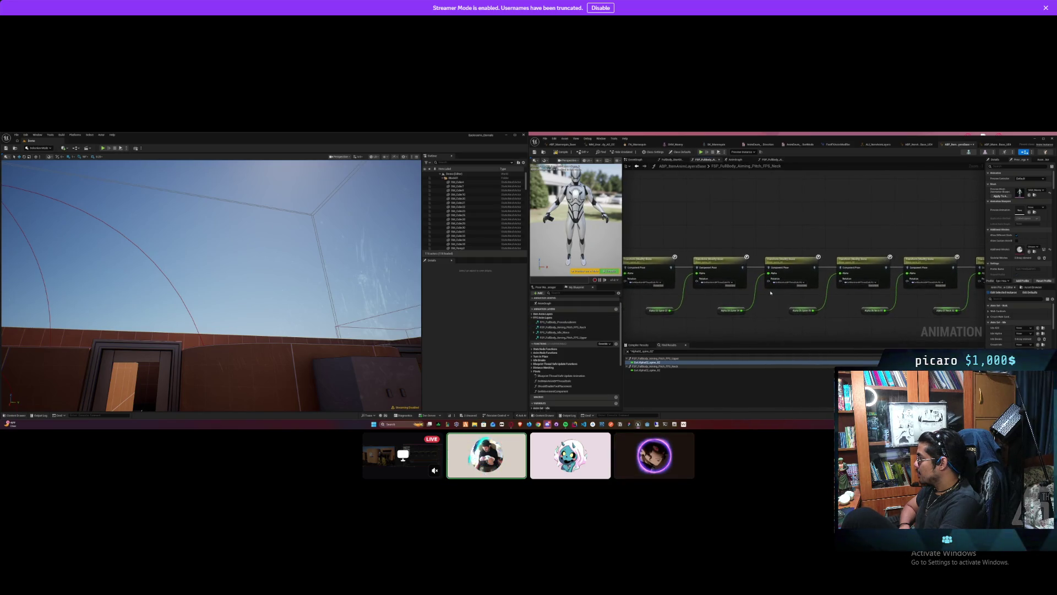
drag(767, 291, 707, 296)
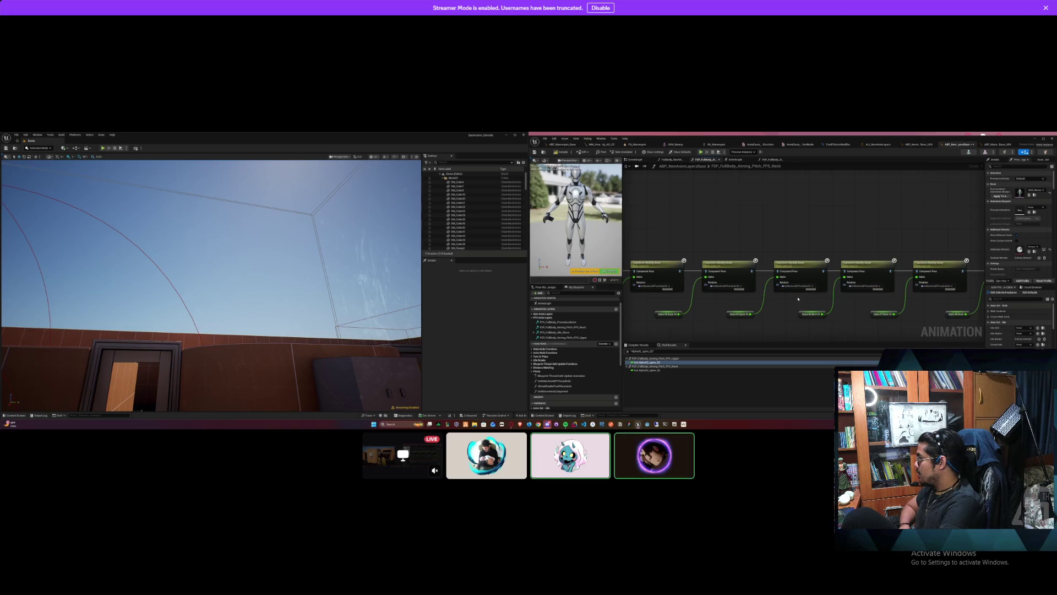
click(800, 266)
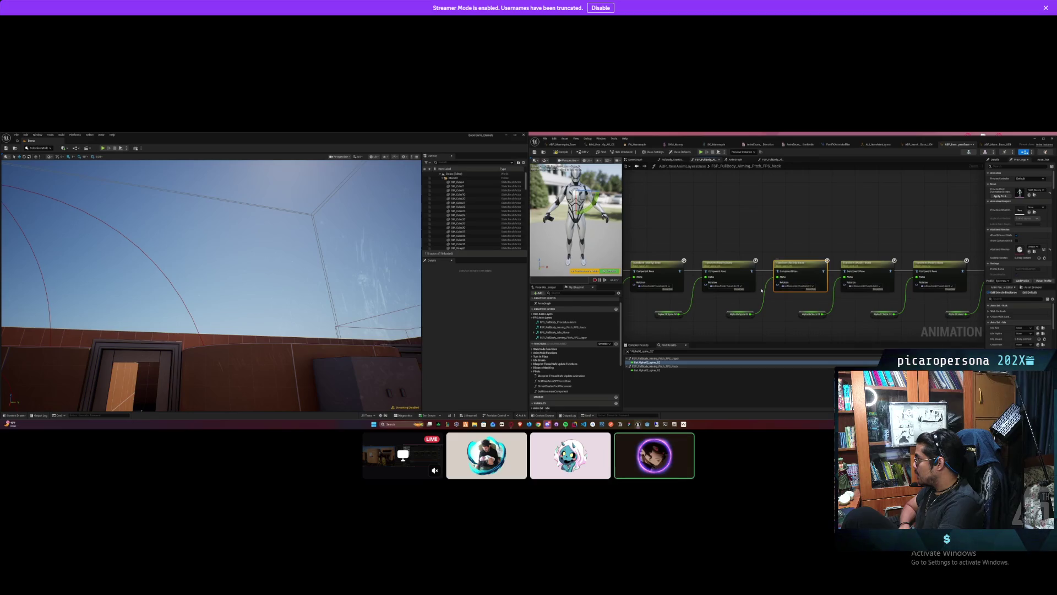
click(730, 270)
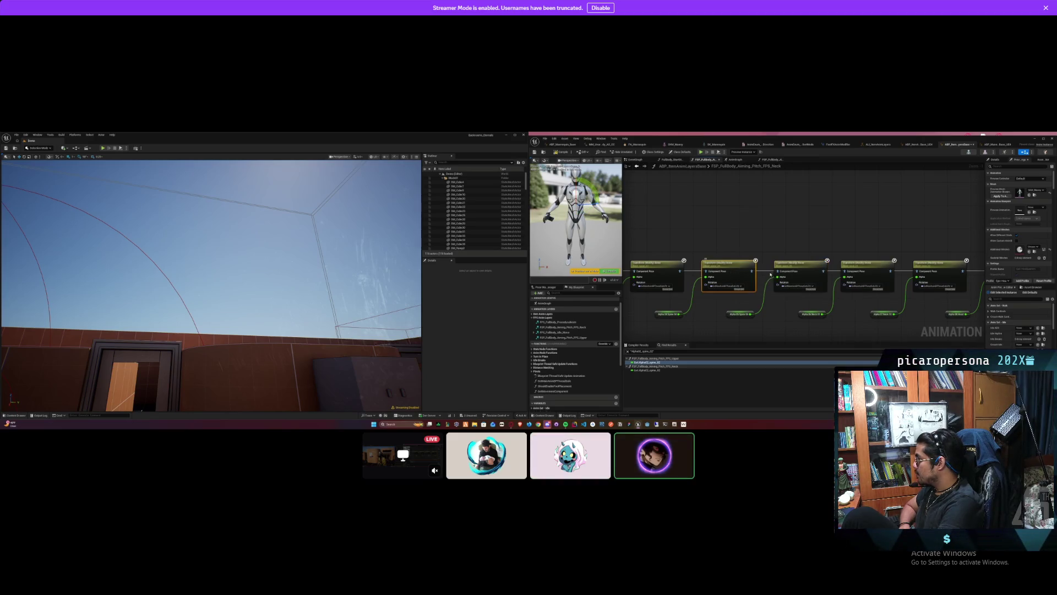
click(865, 268)
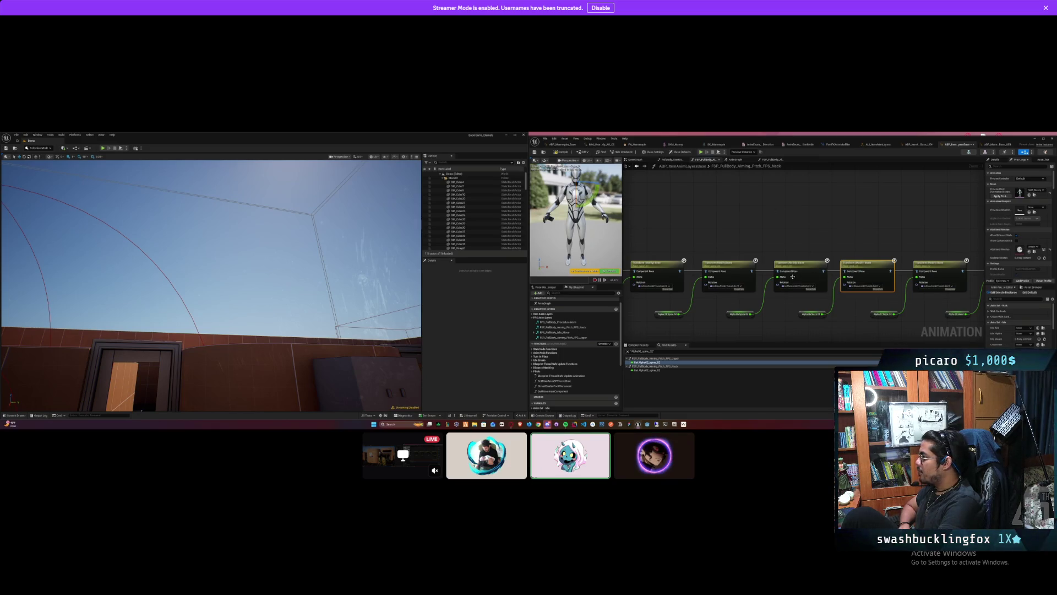
drag(804, 243, 983, 229)
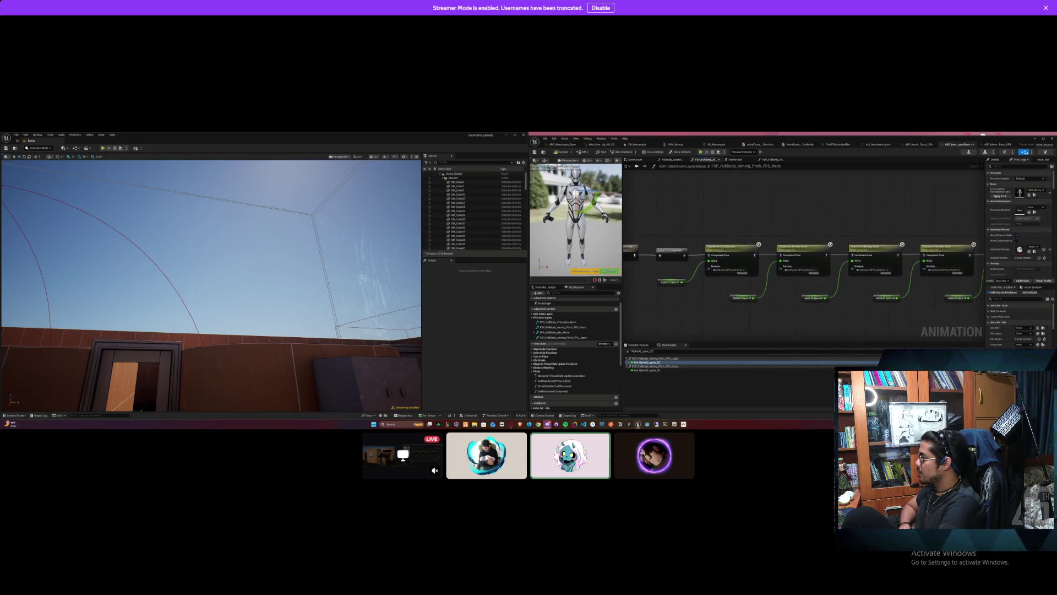
mouse_move(752, 244)
mouse_down()
mouse_move(985, 186)
mouse_move(951, 213)
mouse_move(820, 203)
mouse_up()
key(Escape)
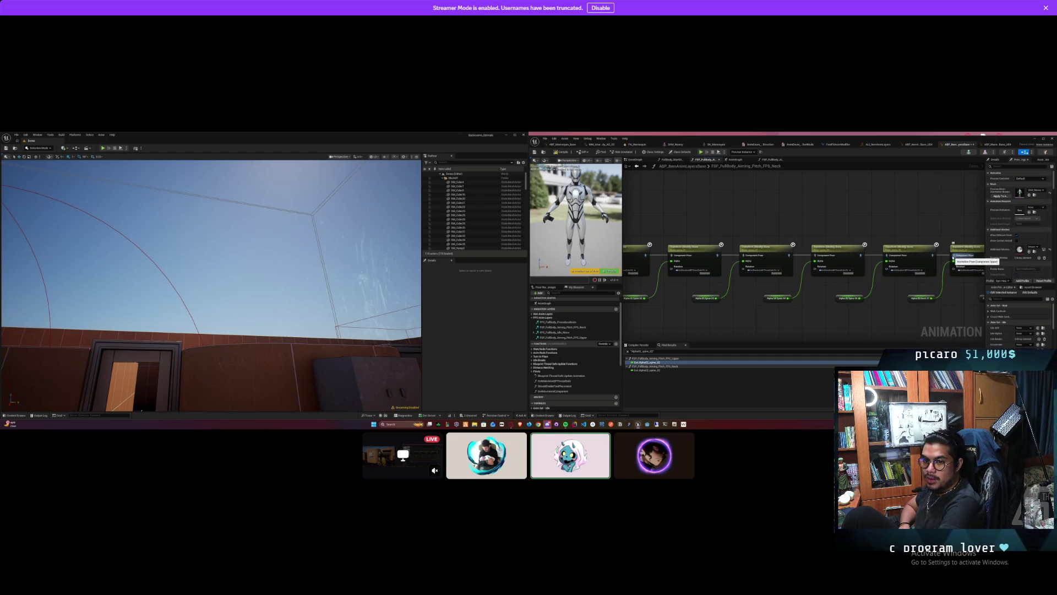
drag(953, 256, 951, 262)
drag(955, 219, 683, 218)
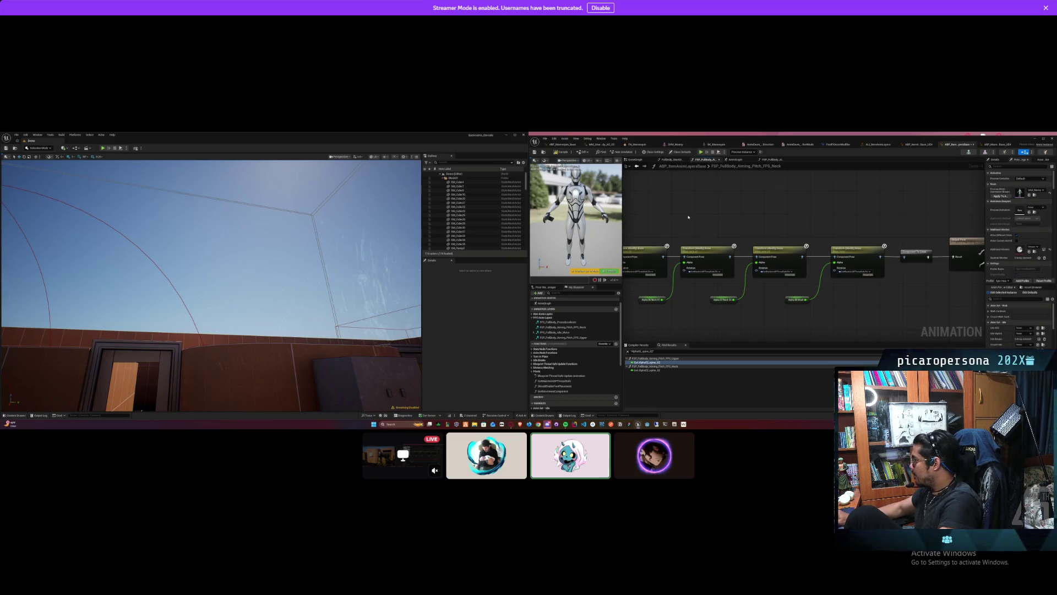
mouse_move(771, 318)
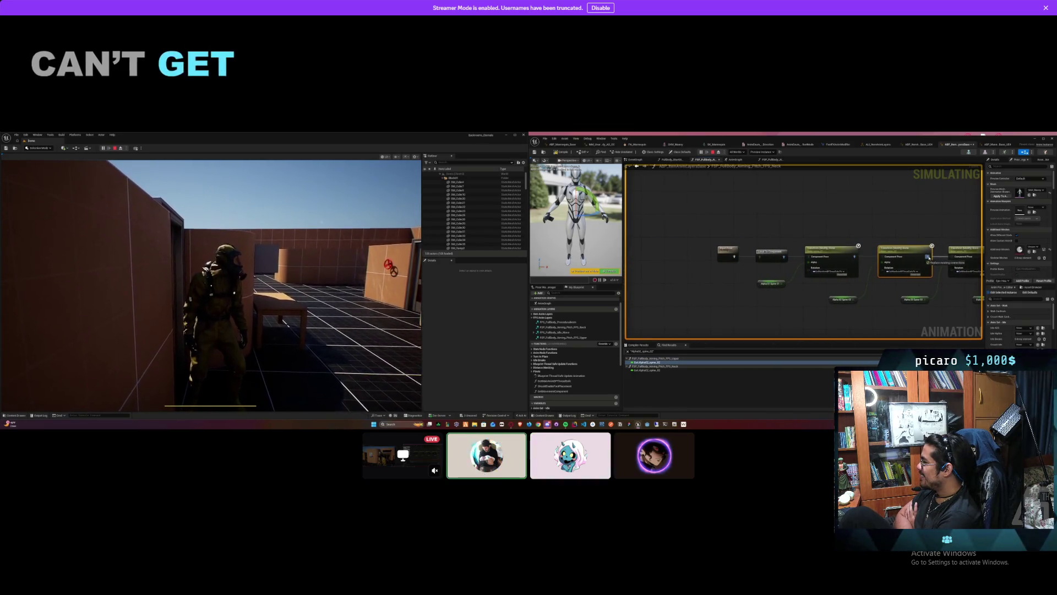
Step: Wire the Alpha values into the Transform Bone nodes, stop the session and start a new play test
drag(852, 259, 852, 258)
click(915, 220)
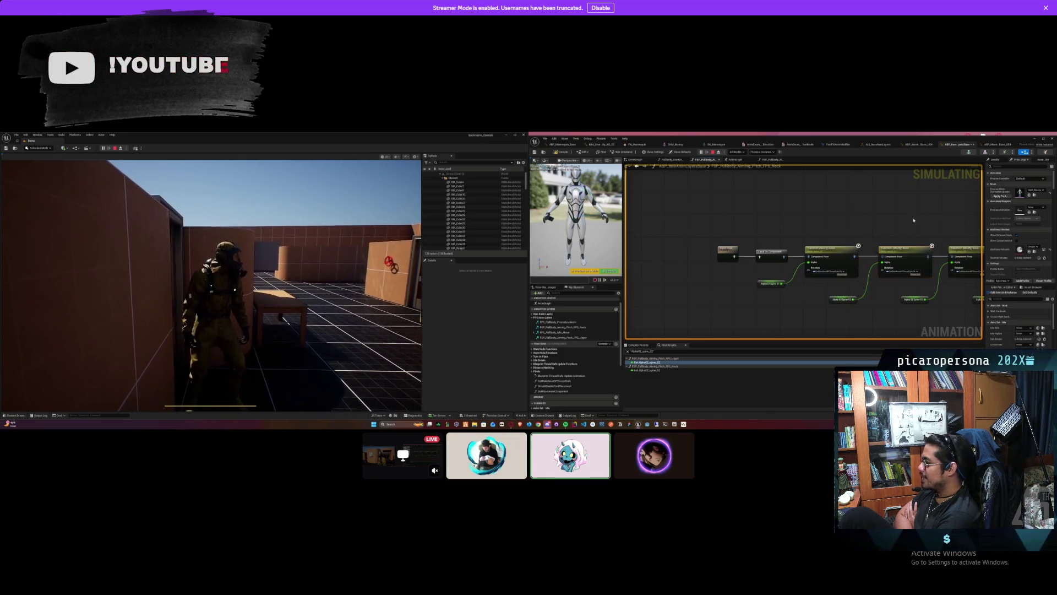
click(713, 154)
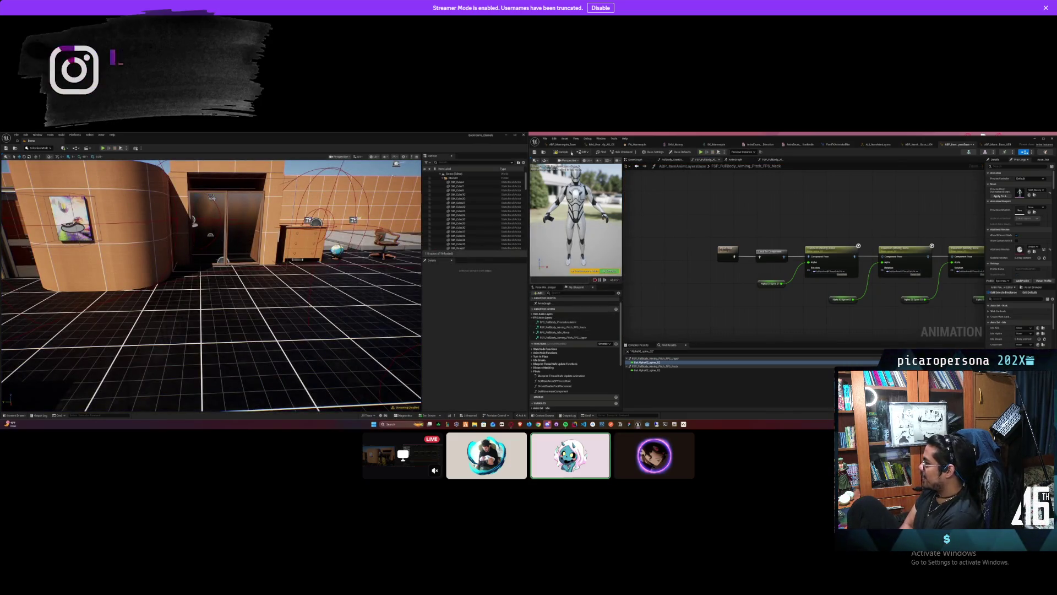
click(700, 152)
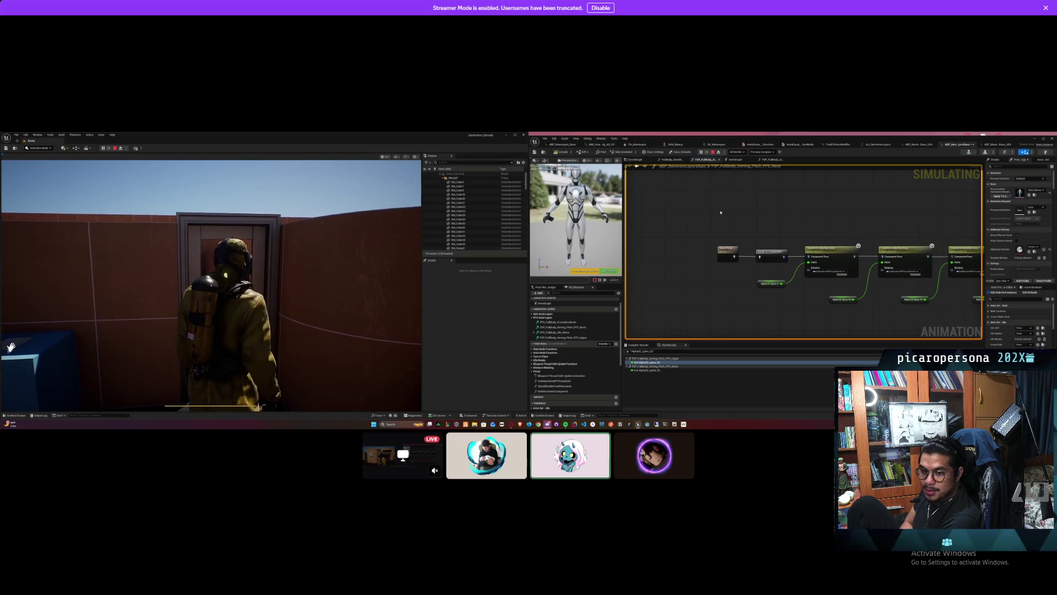
Step: End the play test after checking the character's aiming pose
click(712, 153)
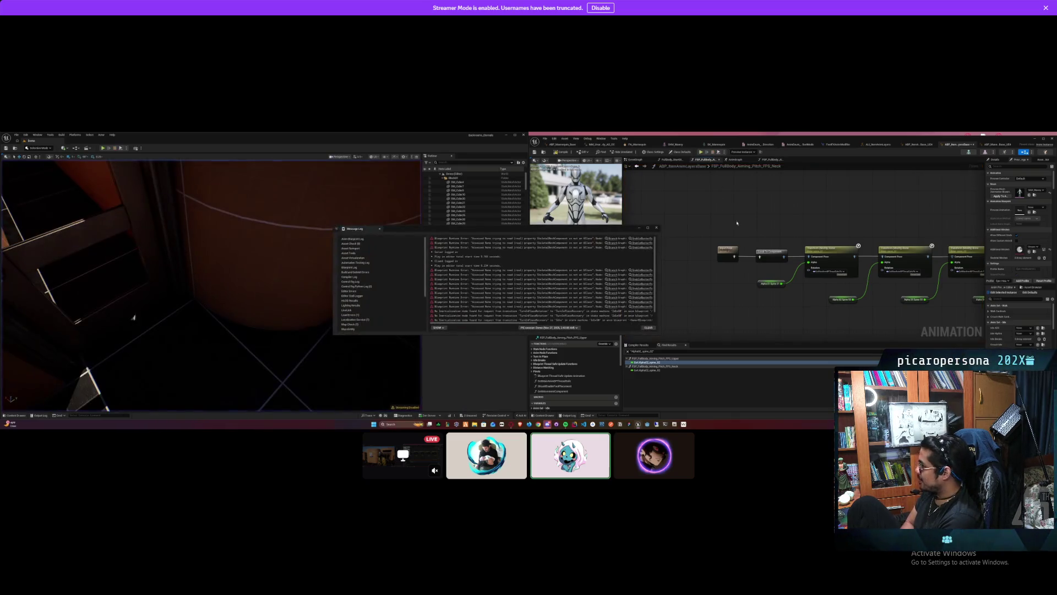
Step: Close the Message Log and paste another Transform (Modify) Bone node into the chain
click(657, 228)
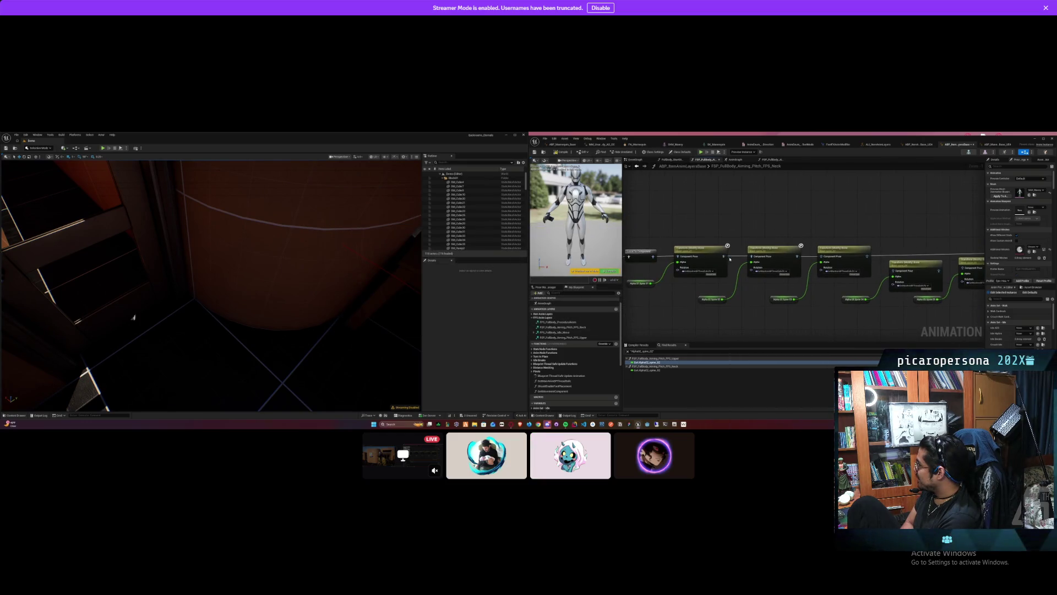
right_click(751, 257)
click(768, 265)
drag(794, 256, 801, 257)
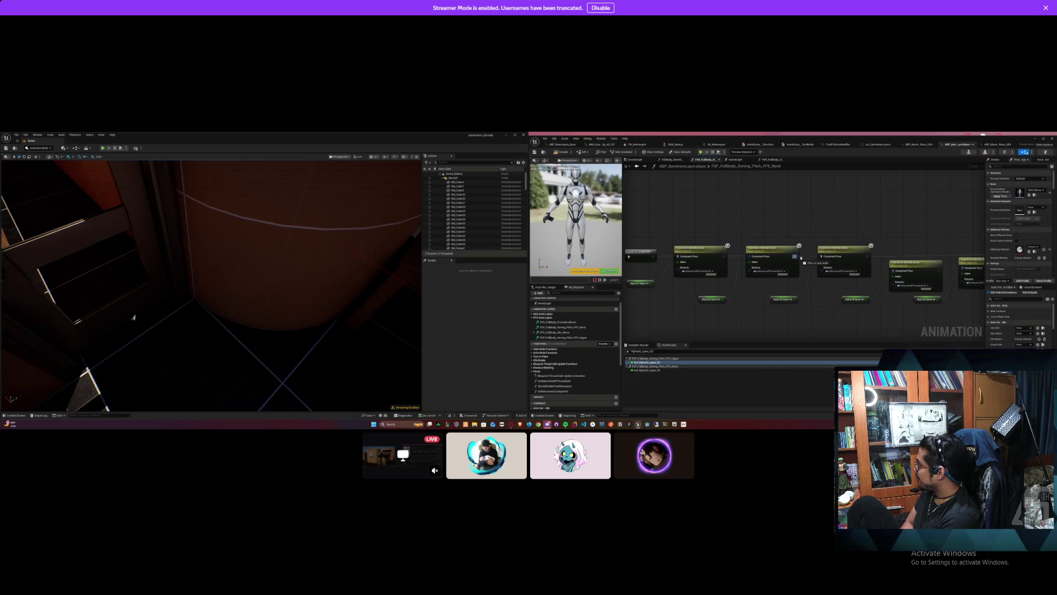
key(ctrl+v)
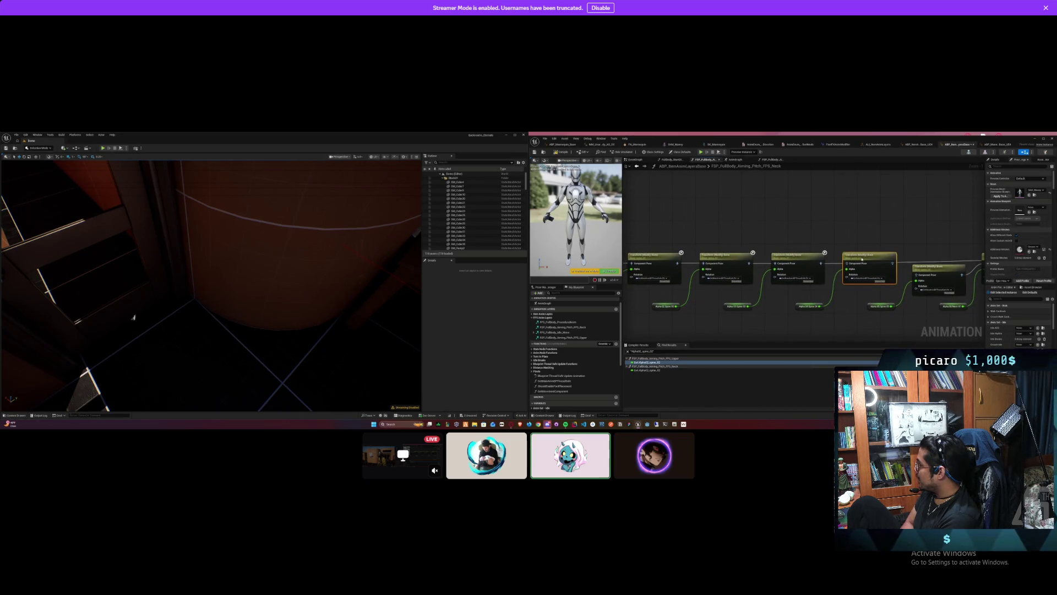
Step: Line up the new Transform node, the next bone node and the Head Transform node
drag(855, 257, 846, 257)
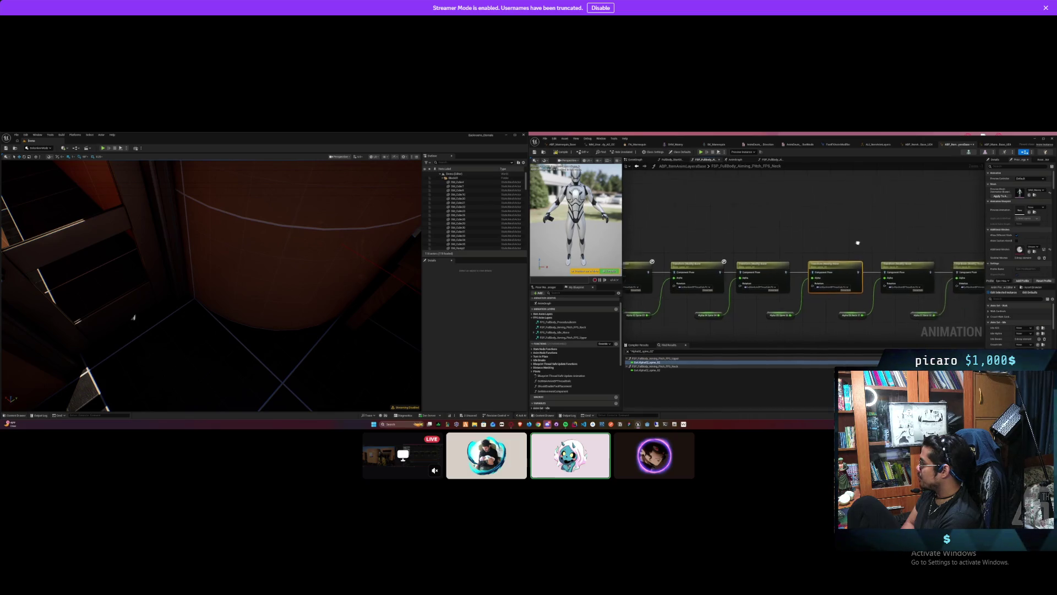
mouse_move(820, 275)
mouse_down()
mouse_move(824, 233)
mouse_move(826, 280)
mouse_up()
mouse_move(970, 273)
mouse_down()
mouse_move(826, 260)
mouse_move(855, 277)
mouse_move(779, 237)
mouse_move(811, 238)
mouse_up()
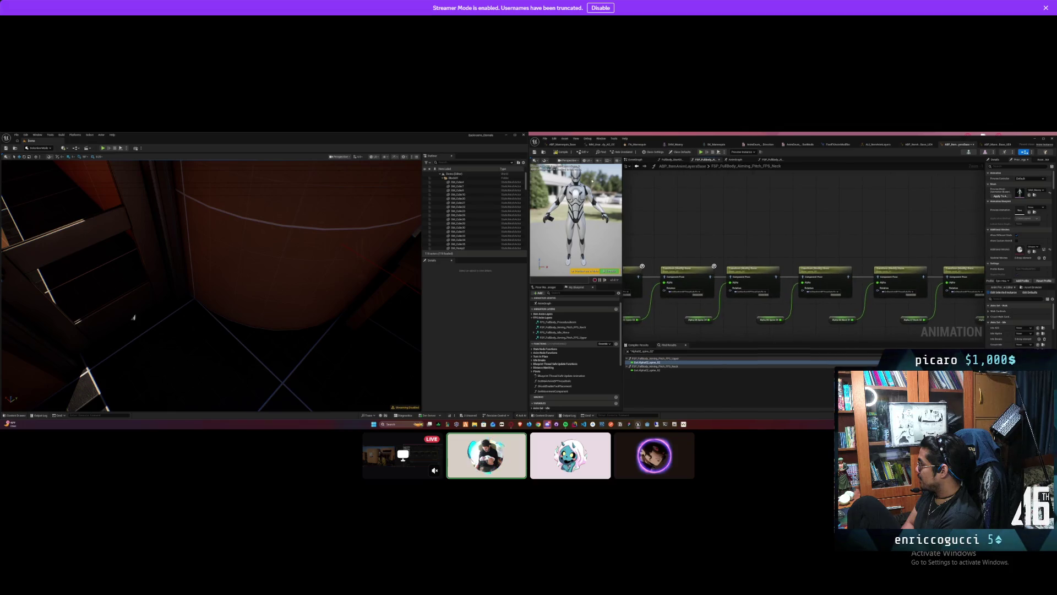
mouse_move(688, 226)
mouse_down()
mouse_move(694, 203)
mouse_move(832, 193)
mouse_up()
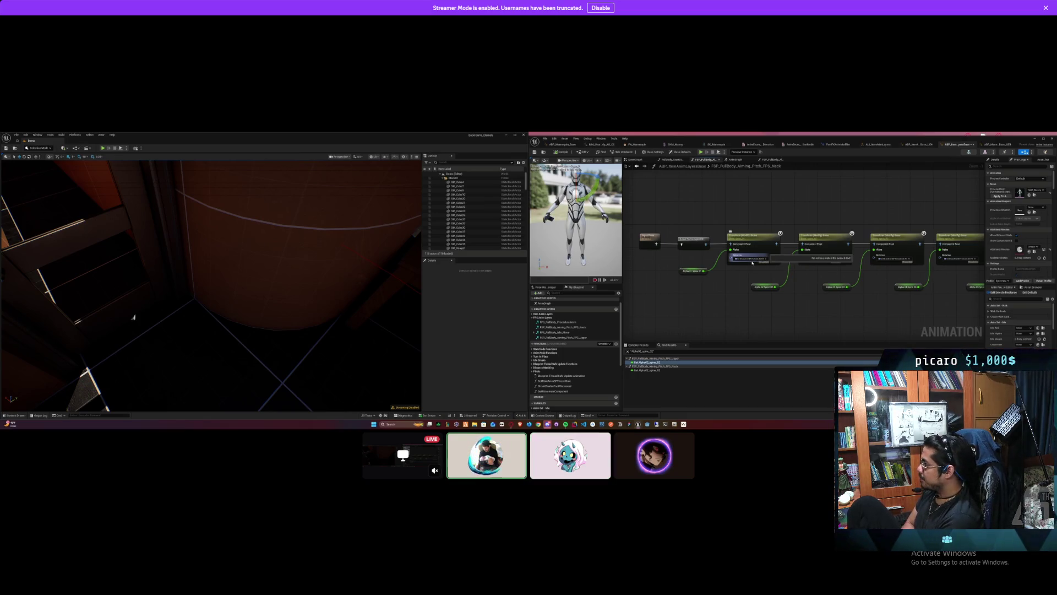
right_click(753, 260)
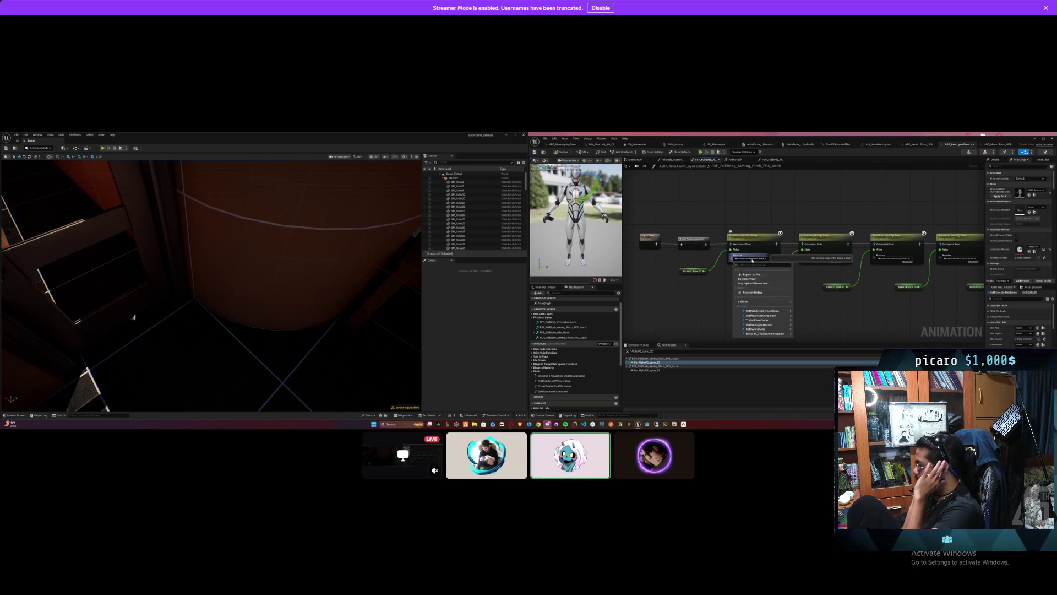
Step: Dismiss the Rotation pin menu and return to the ABP_Mannequin_Base UpdateRotationData graph
mouse_move(759, 313)
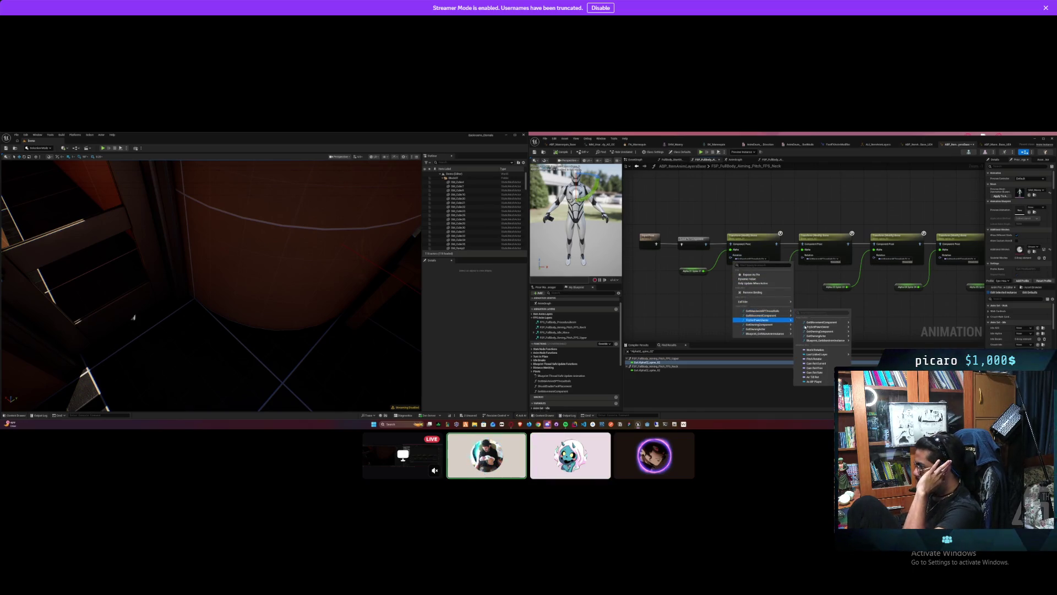
mouse_move(828, 324)
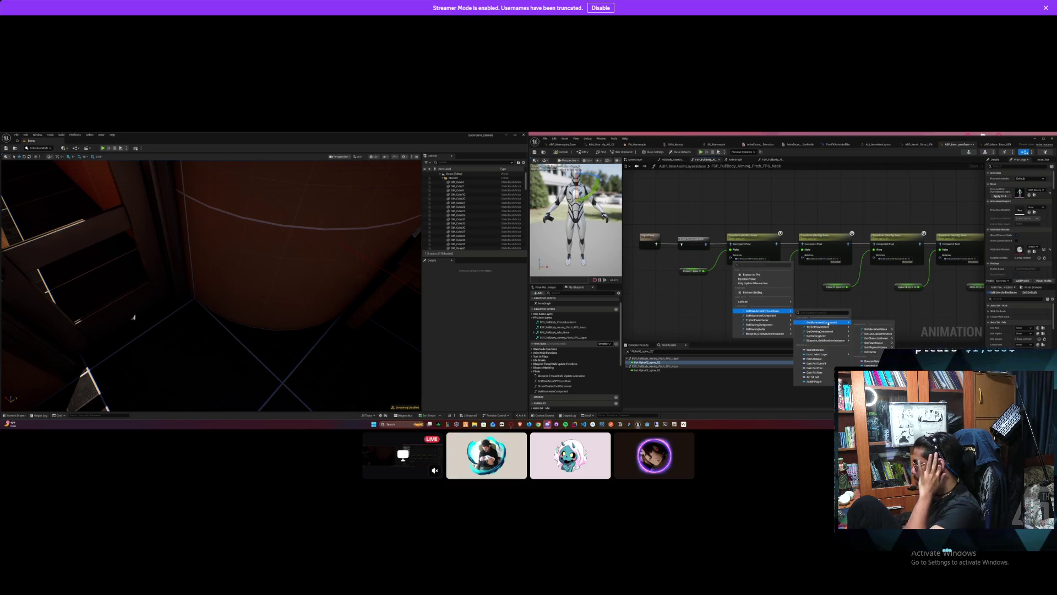
click(877, 302)
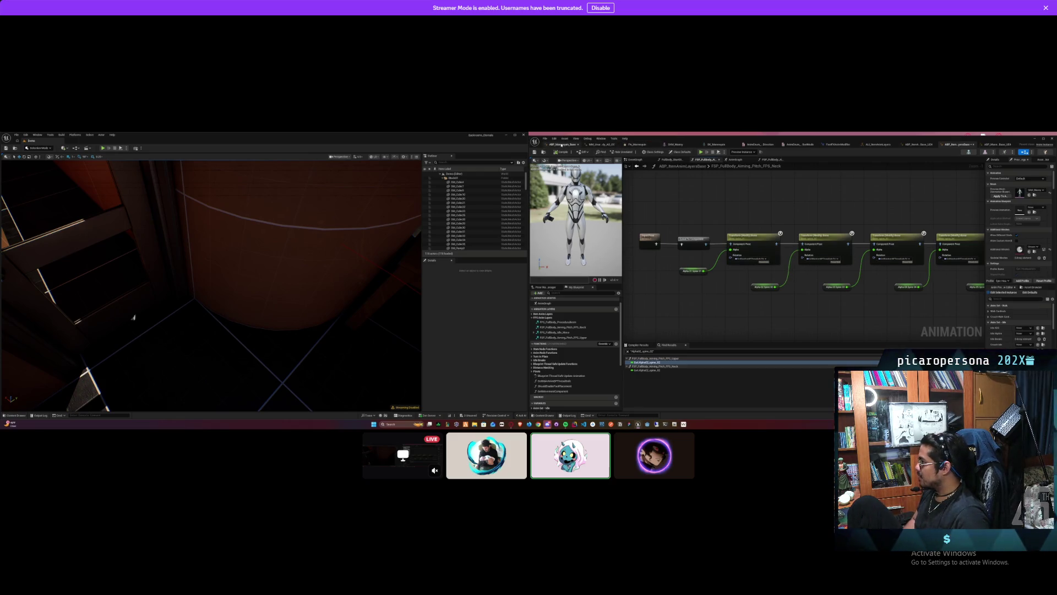
click(561, 145)
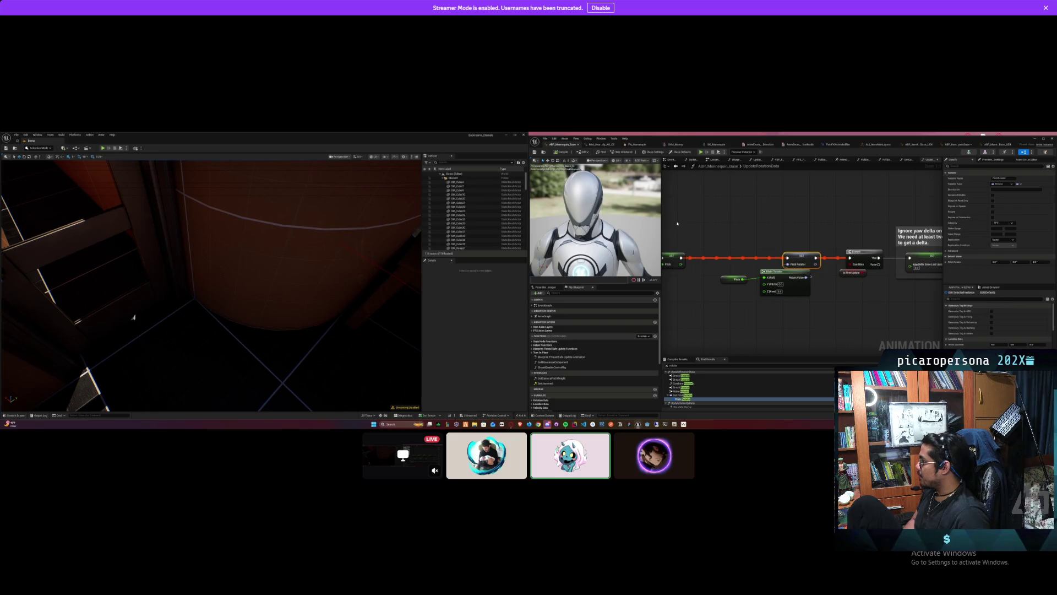
Step: Jump to the Pitch Rotator SET node and reconnect its exec wire into the Branch node
double_click(693, 402)
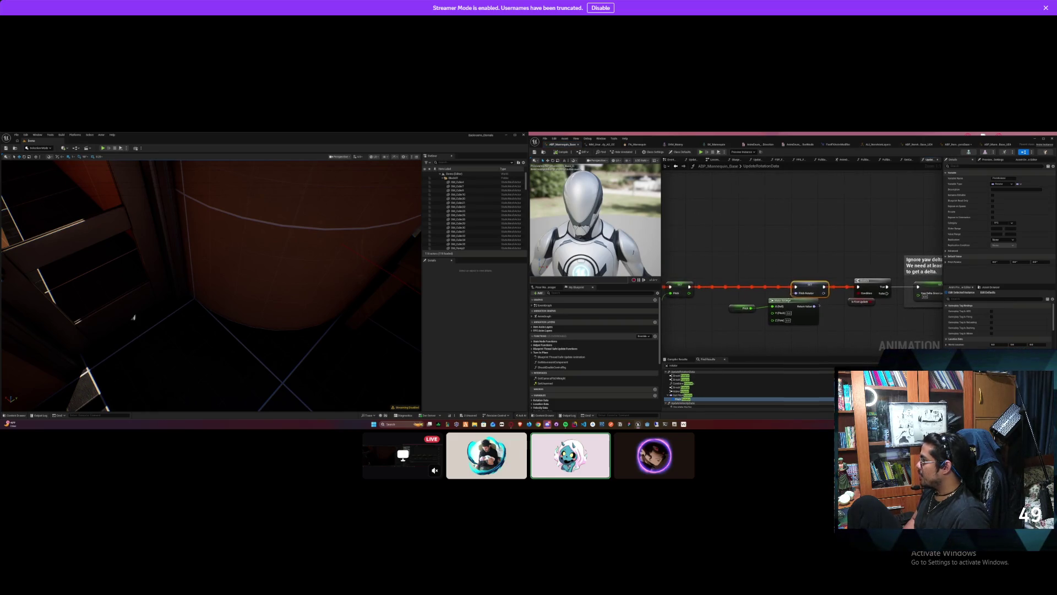
drag(689, 287, 695, 287)
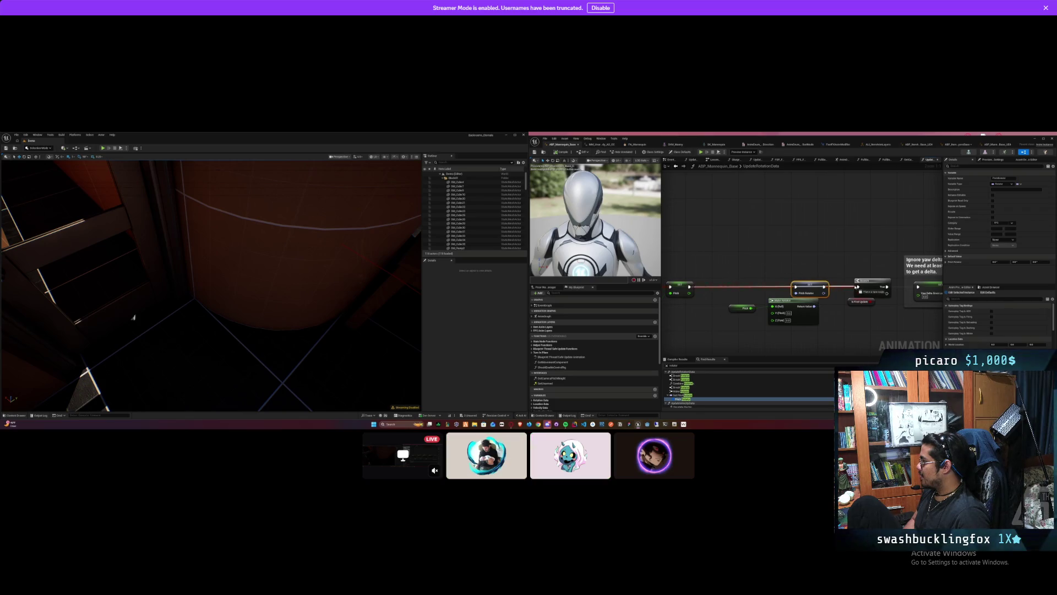
drag(857, 288, 861, 291)
click(774, 252)
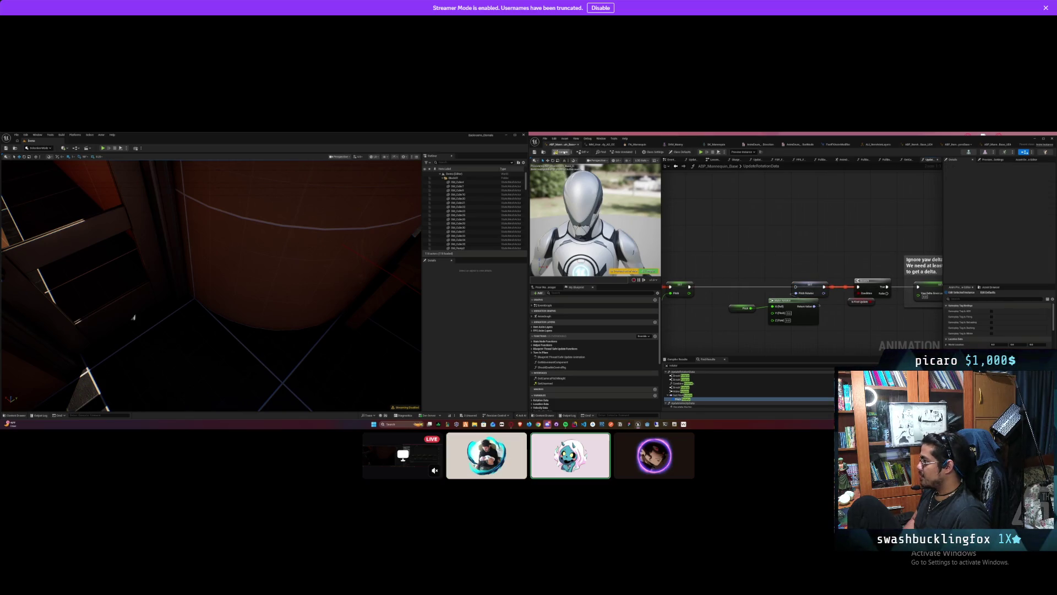
double_click(763, 166)
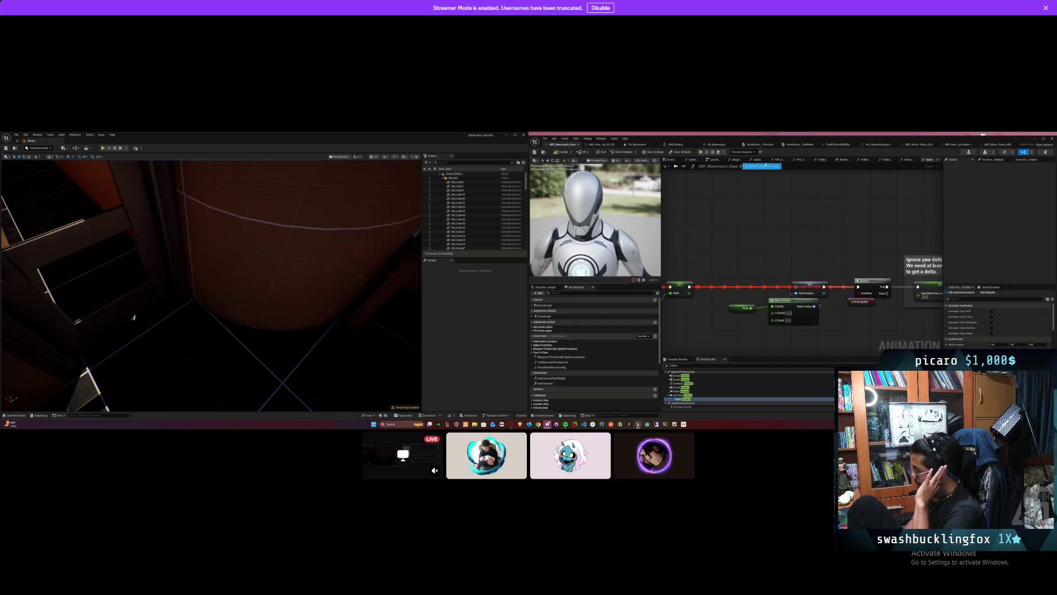
Step: Play-test the rotation, then reroute the exec wire to the next node
click(701, 152)
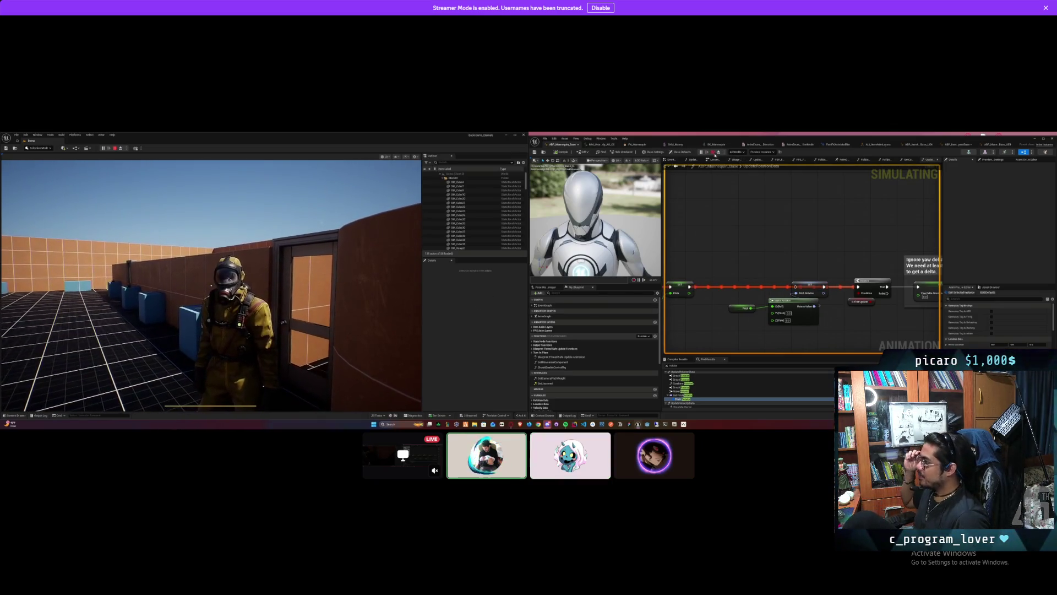
click(713, 152)
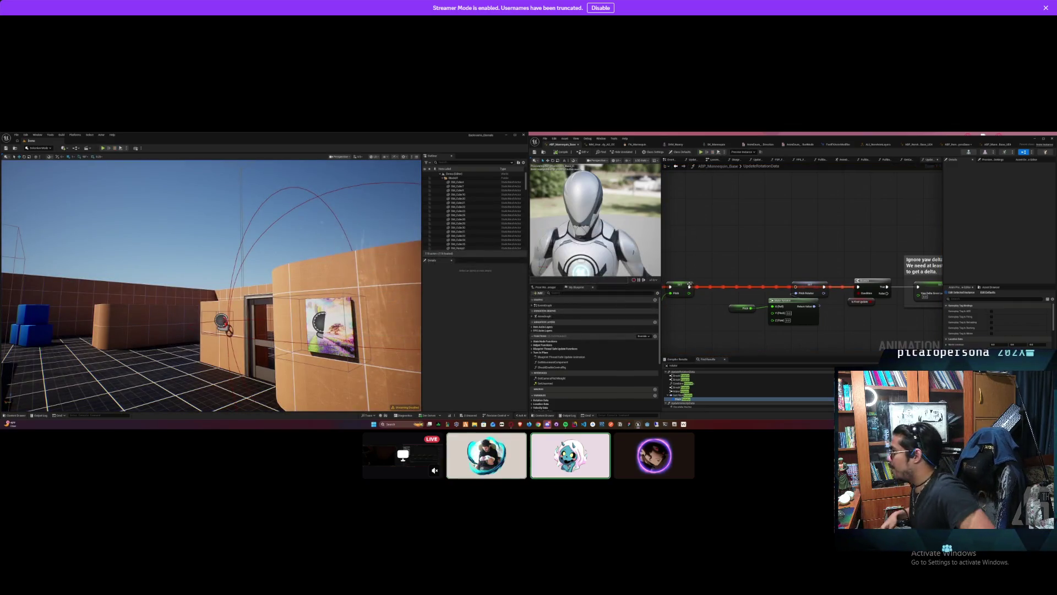
drag(689, 286, 796, 286)
right_click(810, 285)
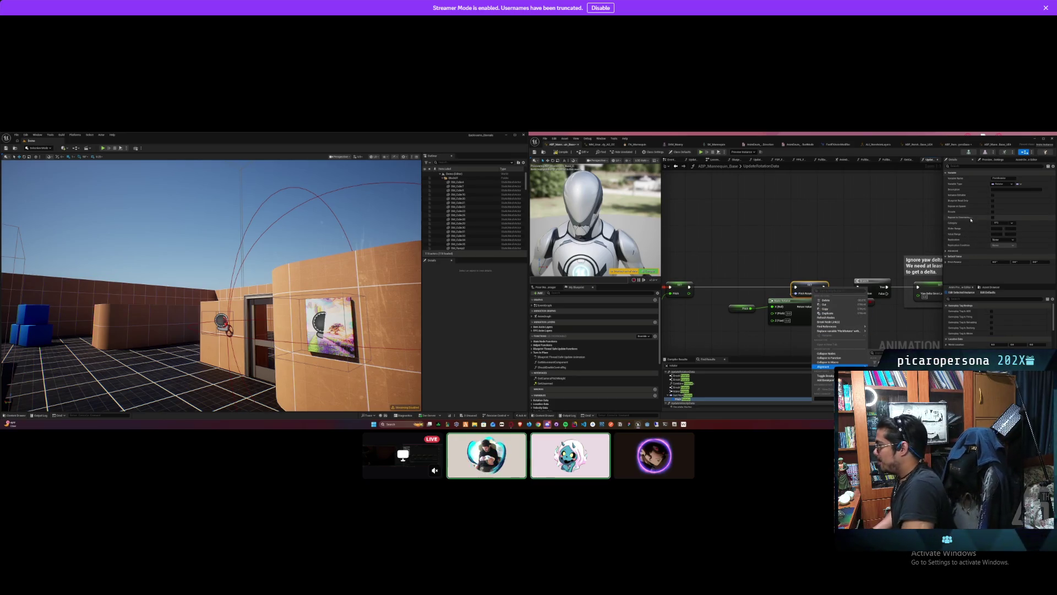
Step: Pick a replication option for the SET node's variable and recompile the blueprint
click(1009, 241)
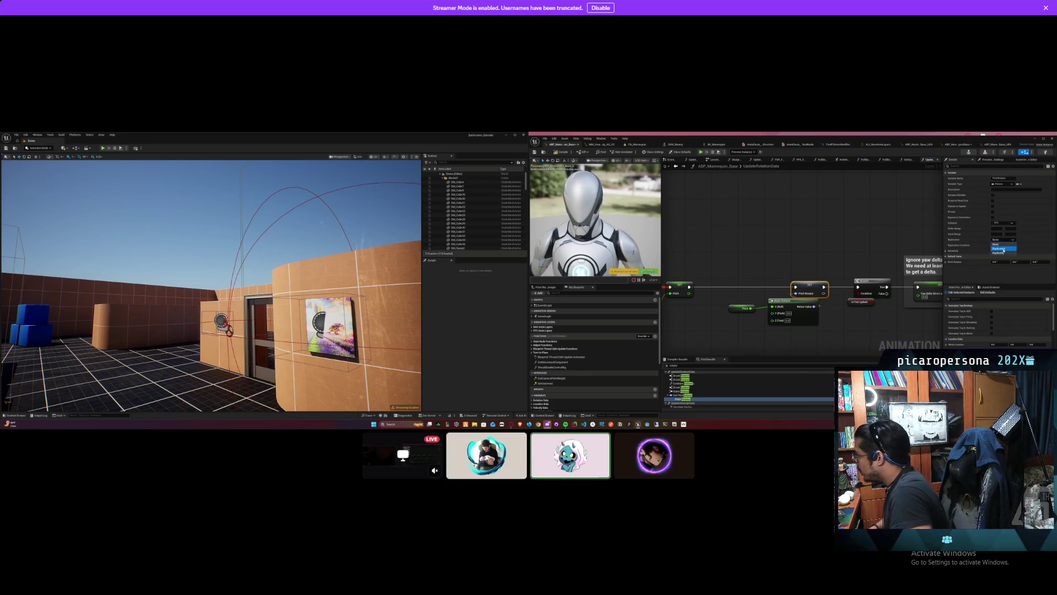
click(558, 153)
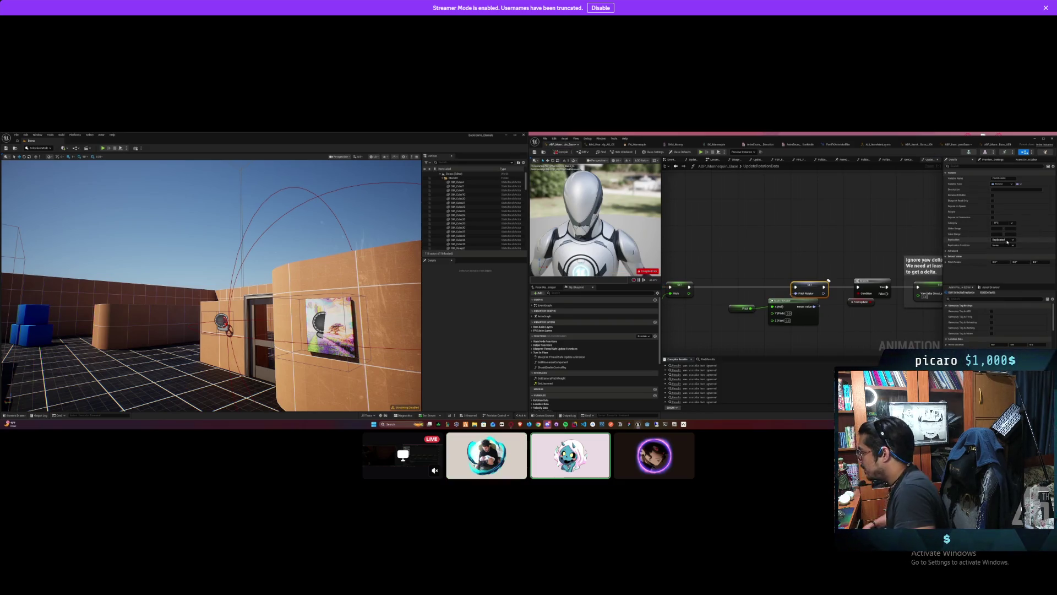
click(1006, 248)
click(792, 223)
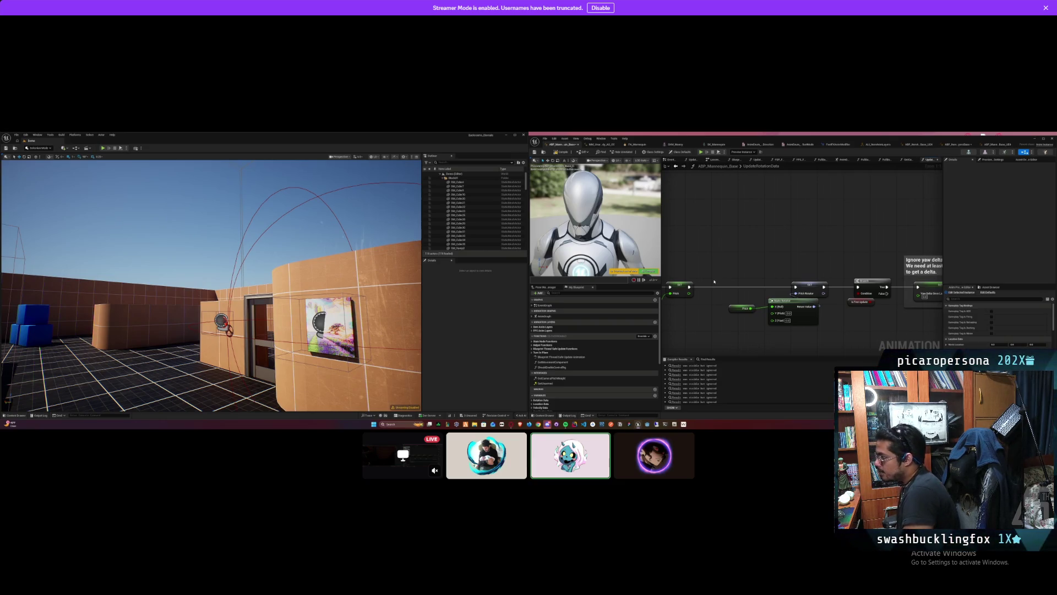
Step: Deselect the Pitch node and drag the rotation nodes together beneath the main execution line
drag(714, 281, 789, 281)
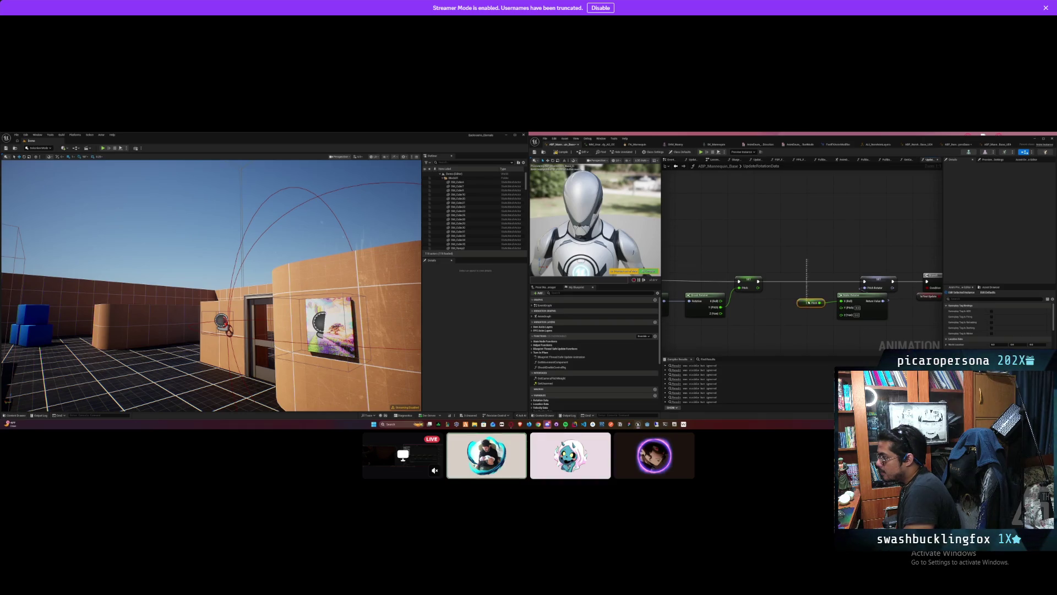
click(808, 284)
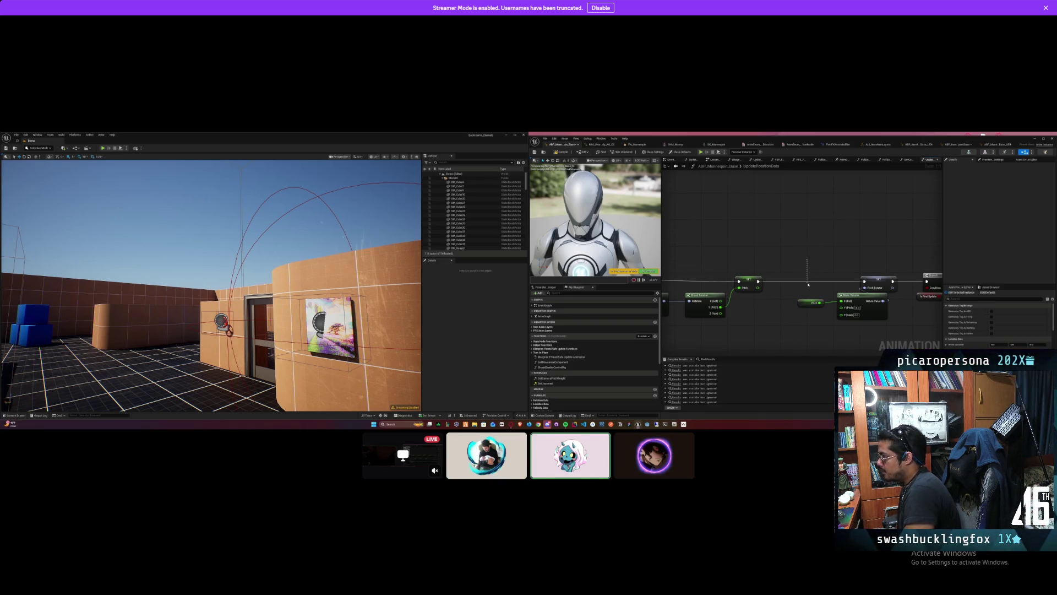
drag(779, 255, 944, 234)
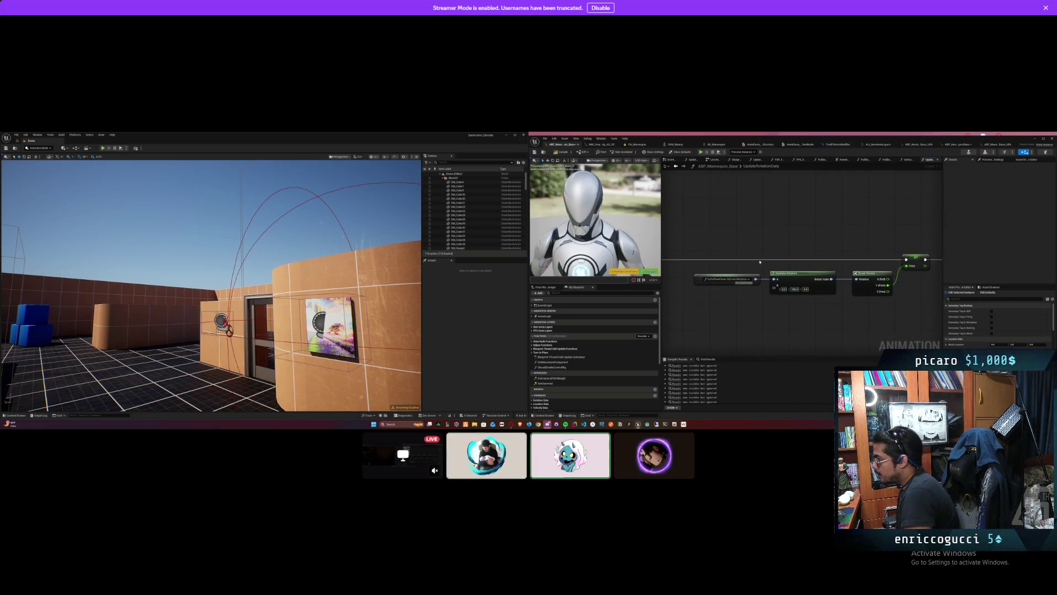
scroll(756, 260, down, 3)
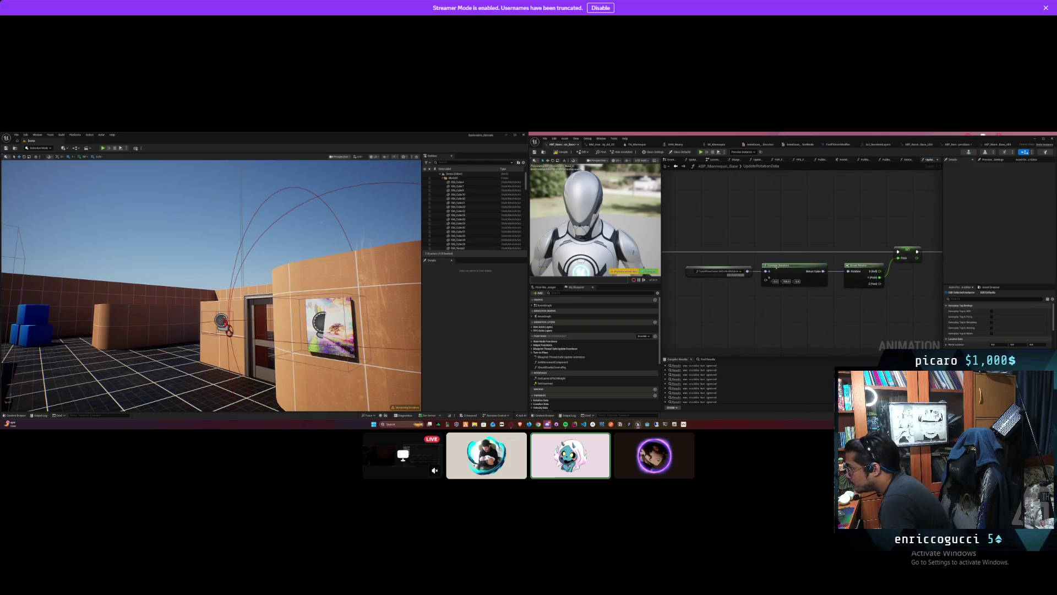
scroll(809, 296, up, 1)
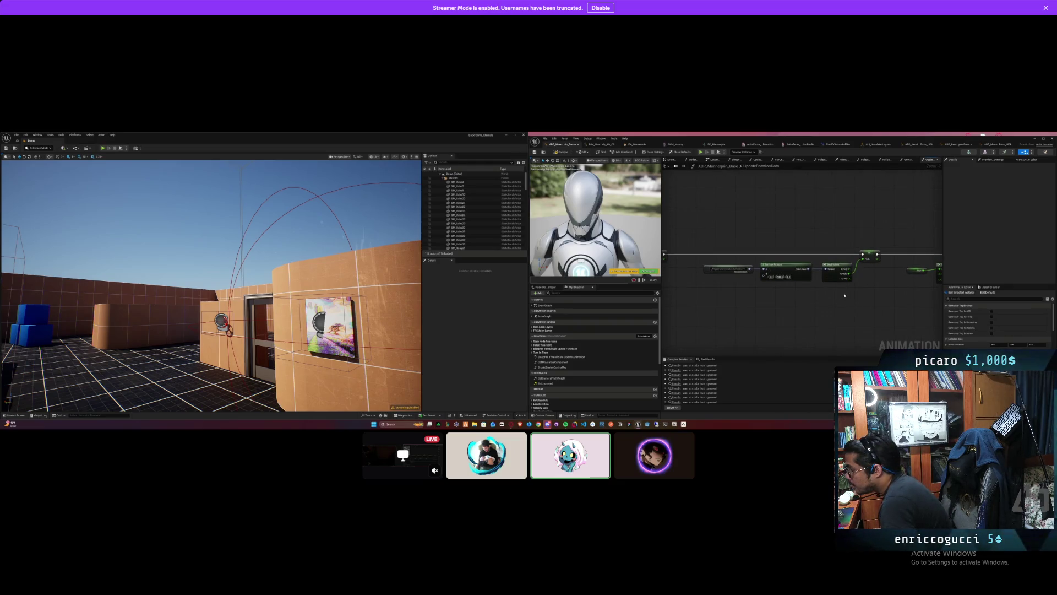
drag(837, 265, 864, 269)
drag(787, 270, 864, 293)
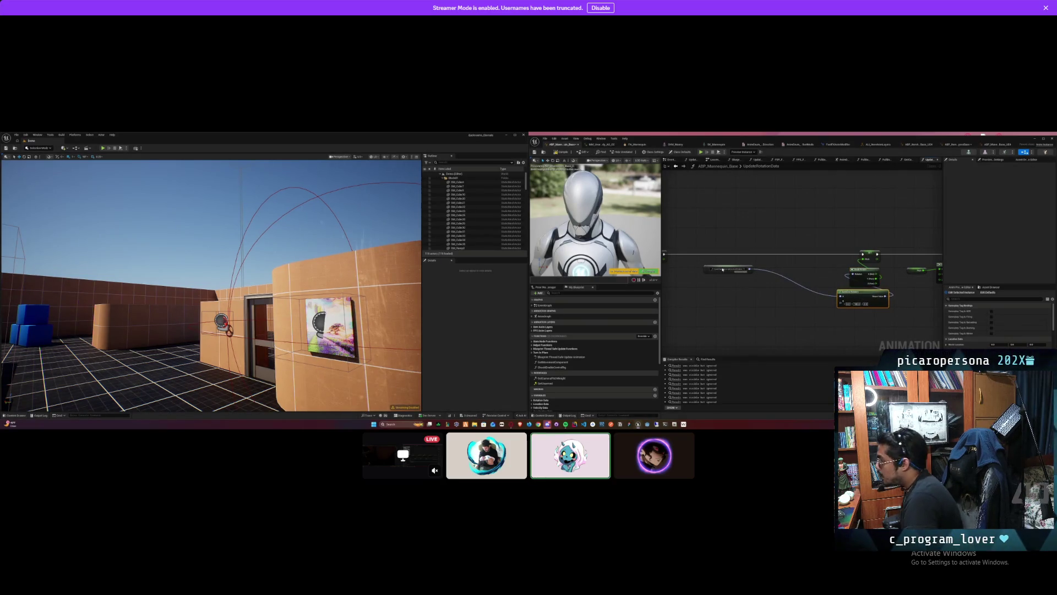
mouse_move(722, 269)
mouse_down()
mouse_move(824, 320)
mouse_move(857, 315)
mouse_move(841, 318)
mouse_up()
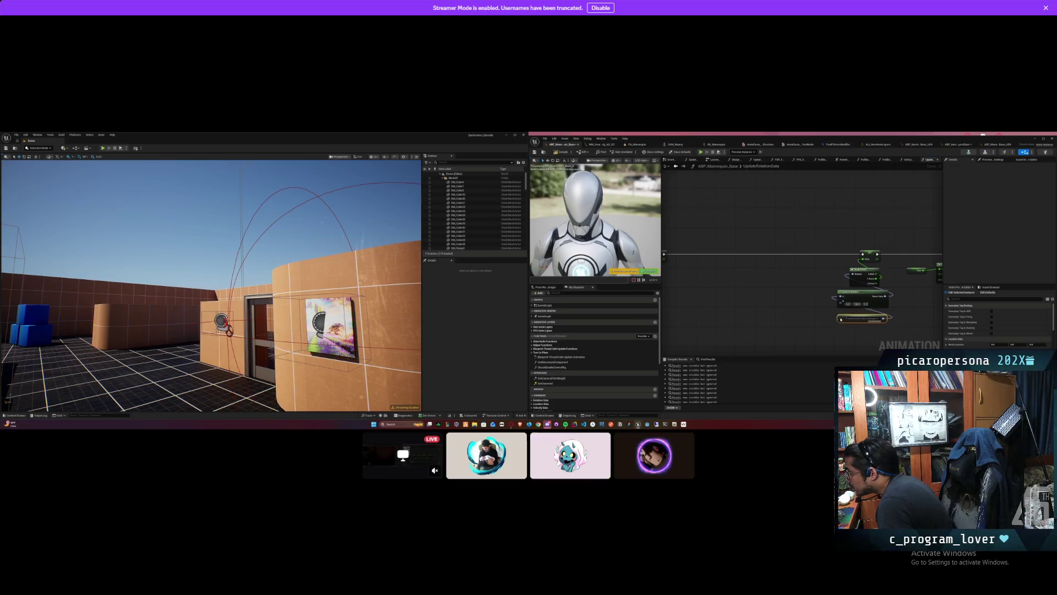
scroll(859, 322, up, 1)
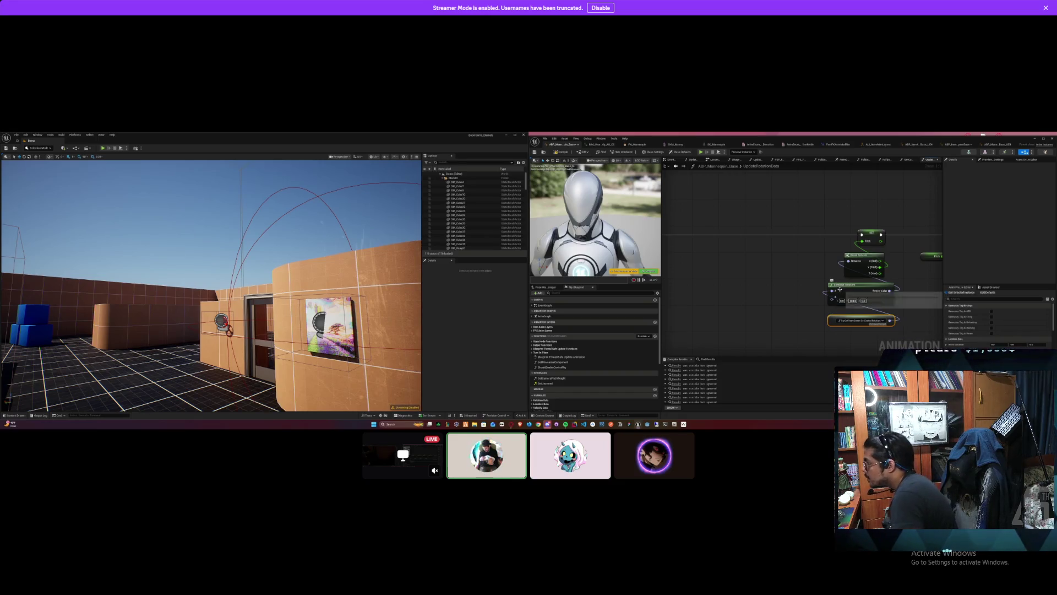
drag(883, 301, 853, 313)
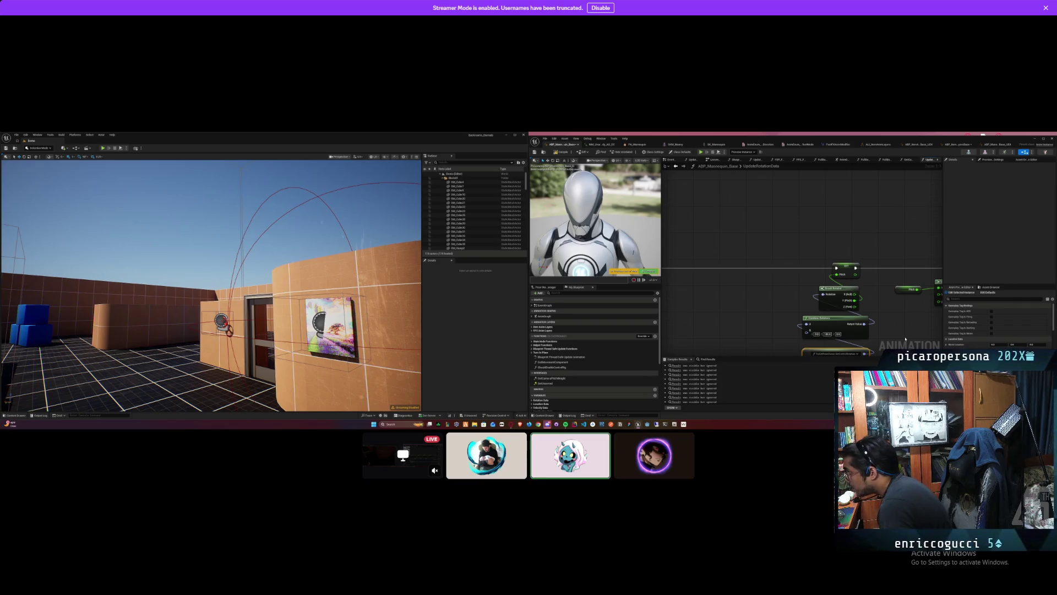
mouse_move(793, 346)
mouse_down()
mouse_move(813, 292)
mouse_move(720, 318)
mouse_move(689, 310)
mouse_move(759, 300)
mouse_up()
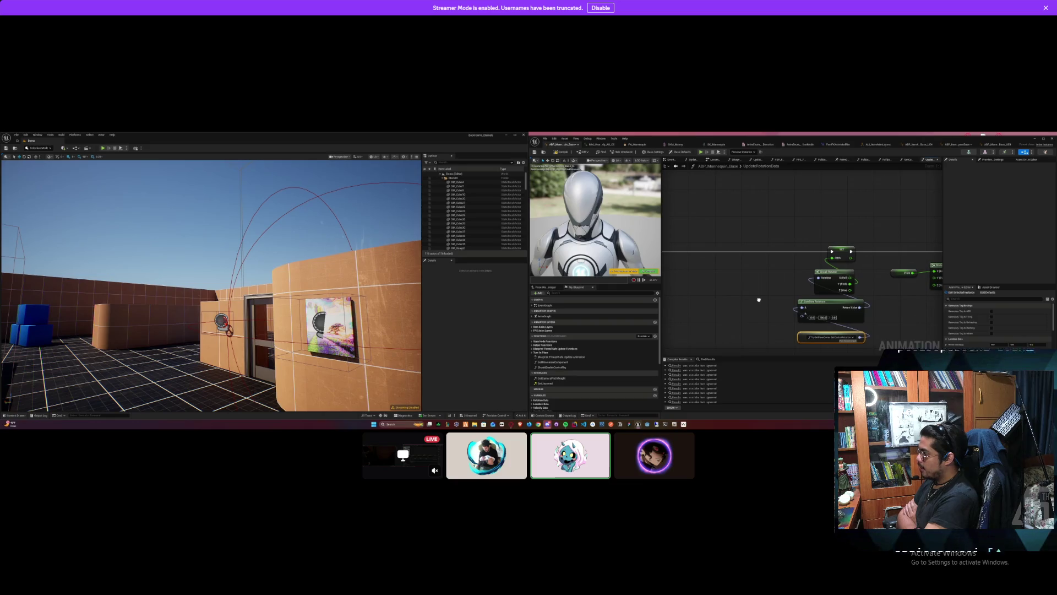
drag(904, 306, 850, 313)
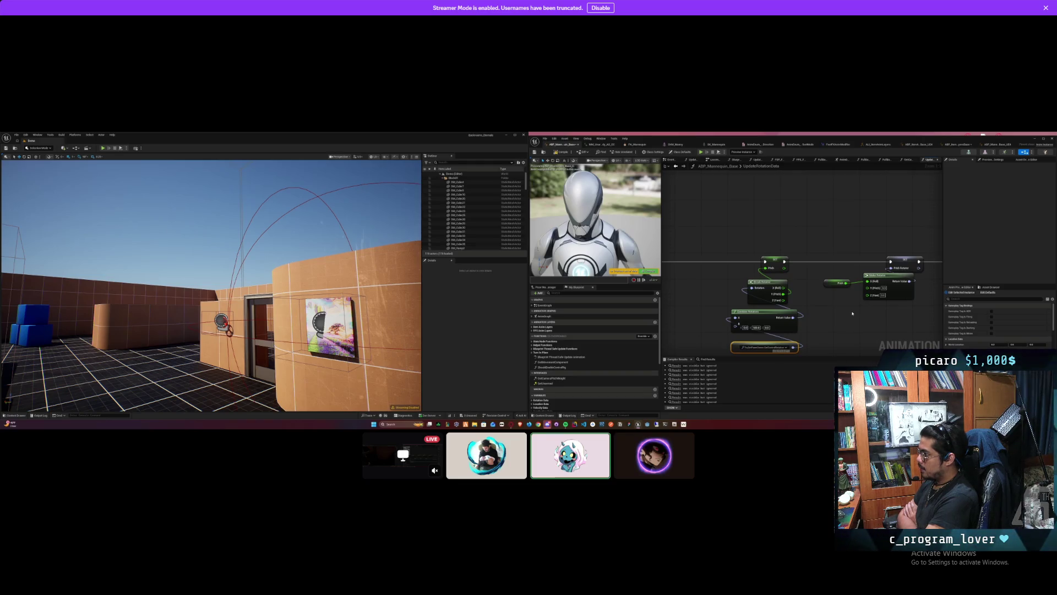
drag(854, 317, 816, 326)
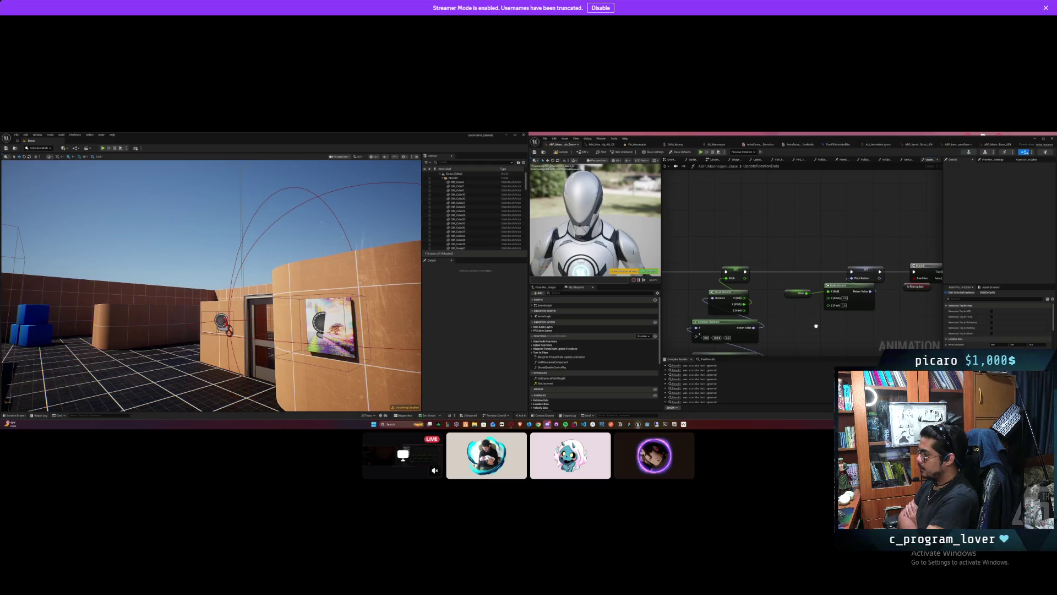
Step: Nudge the Make Rotator and Pitch nodes, then shift the four pitch calculation nodes rightward
drag(860, 285, 872, 289)
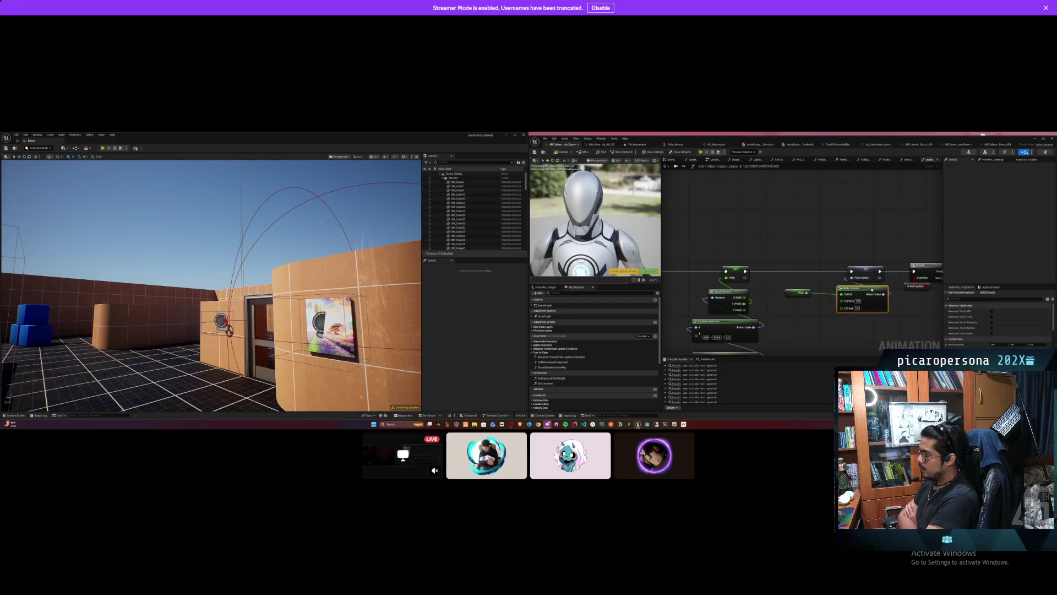
mouse_move(798, 293)
mouse_down()
mouse_move(810, 327)
mouse_move(847, 269)
mouse_move(833, 286)
mouse_move(762, 219)
mouse_up()
click(806, 340)
drag(782, 272, 836, 272)
click(756, 265)
Step: Pan the graph to the left-side nodes, then switch to watching another participant's stream
mouse_move(755, 265)
mouse_down()
mouse_move(785, 283)
mouse_move(739, 287)
mouse_up()
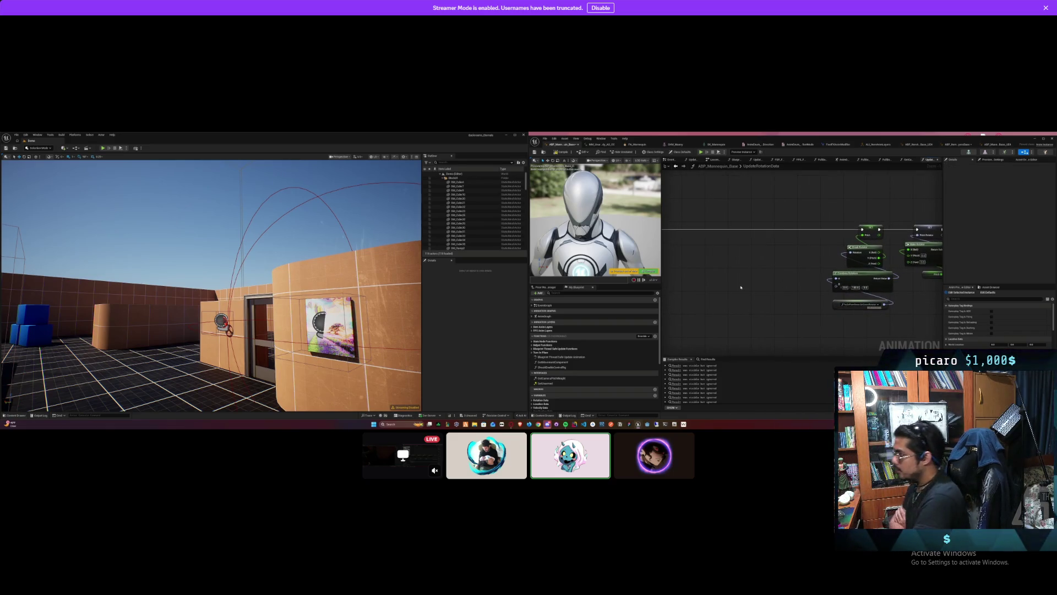
drag(743, 271, 741, 277)
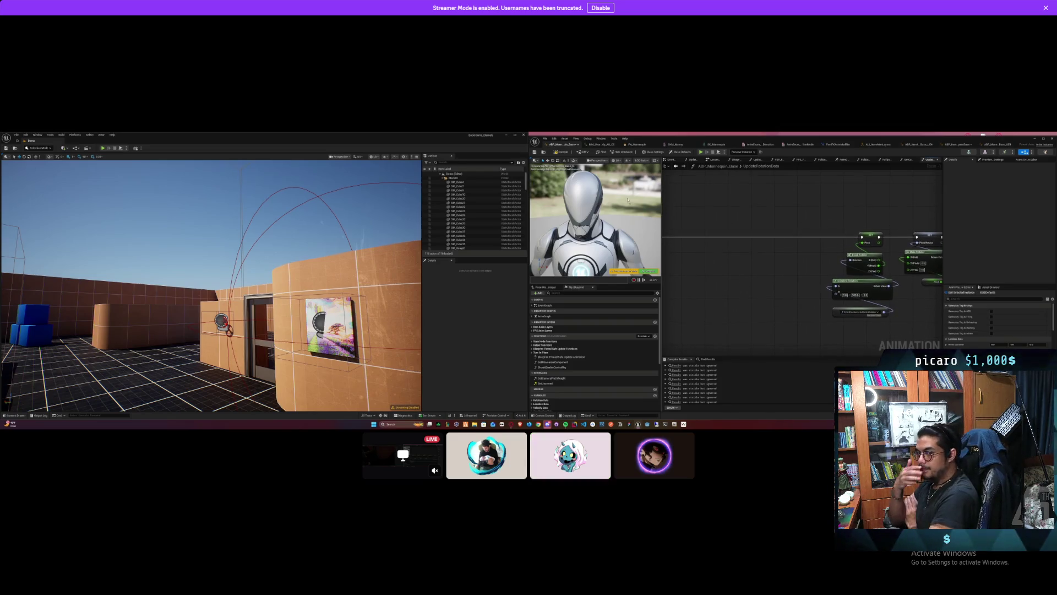
drag(729, 213, 726, 218)
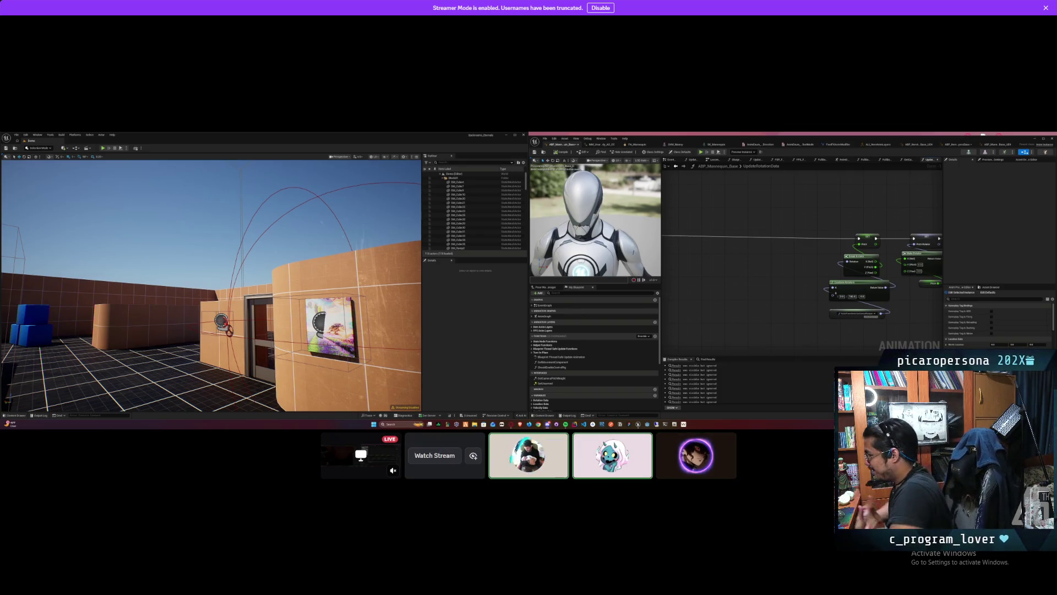
mouse_move(343, 425)
click(434, 455)
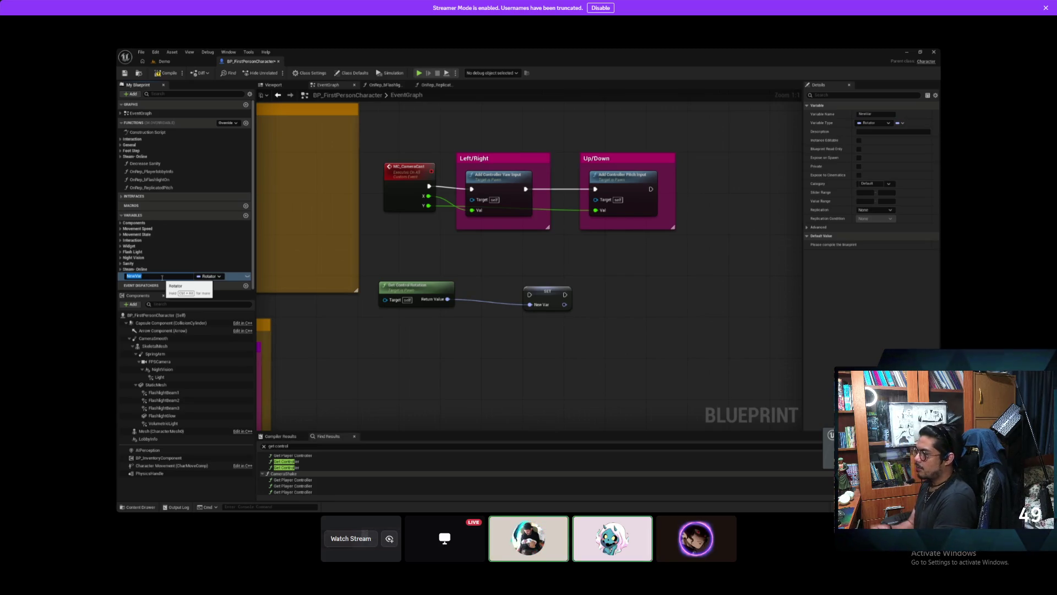
Step: Name the new rotator variable 'ReplicatedRot', then rename it to 'ReplicatedRotation'
text(Repl)
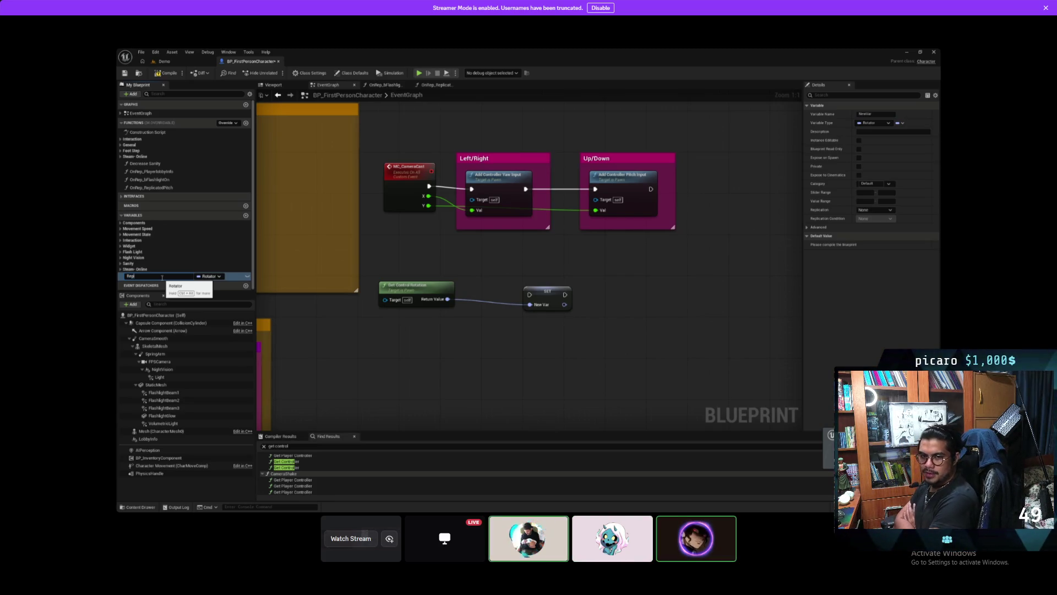
text(icated)
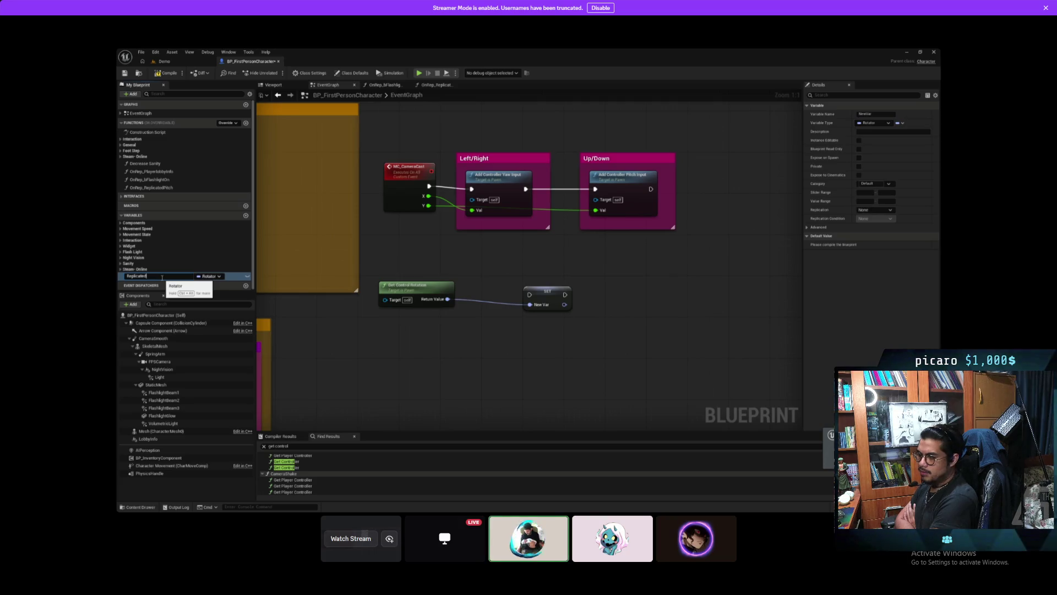
text(Rotat)
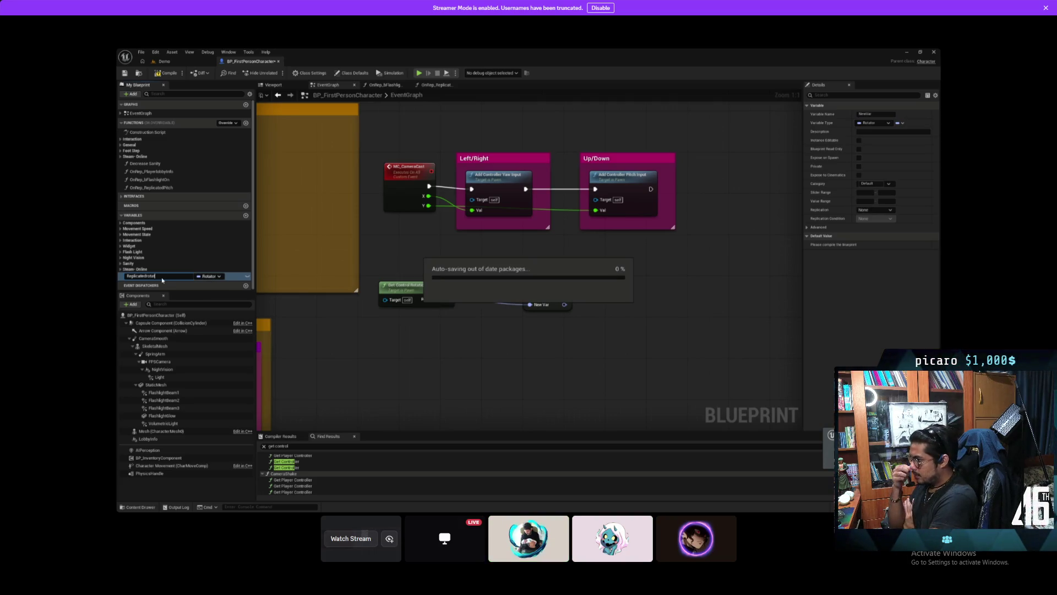
key(Return)
right_click(163, 280)
click(191, 299)
key(BackSpace)
key(BackSpace)
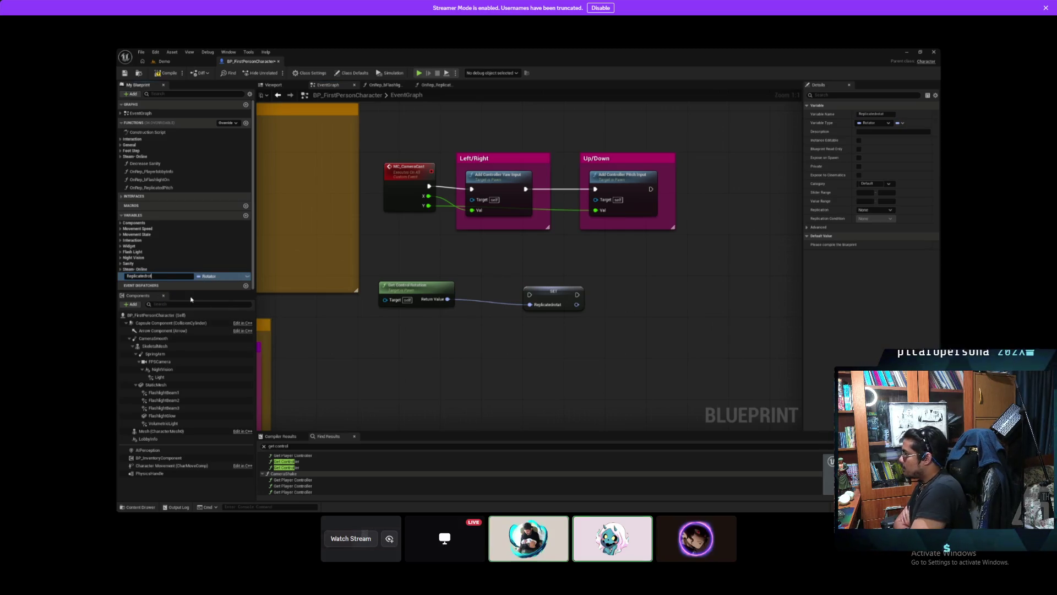
key(BackSpace)
key(BackSpace)
key(BackSpace)
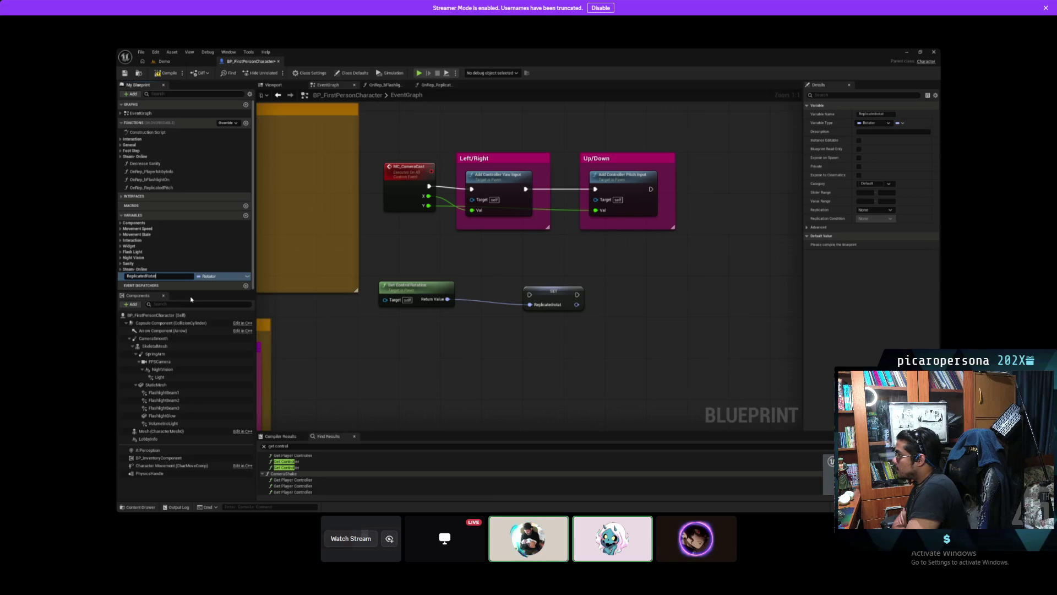
text(n)
key(Return)
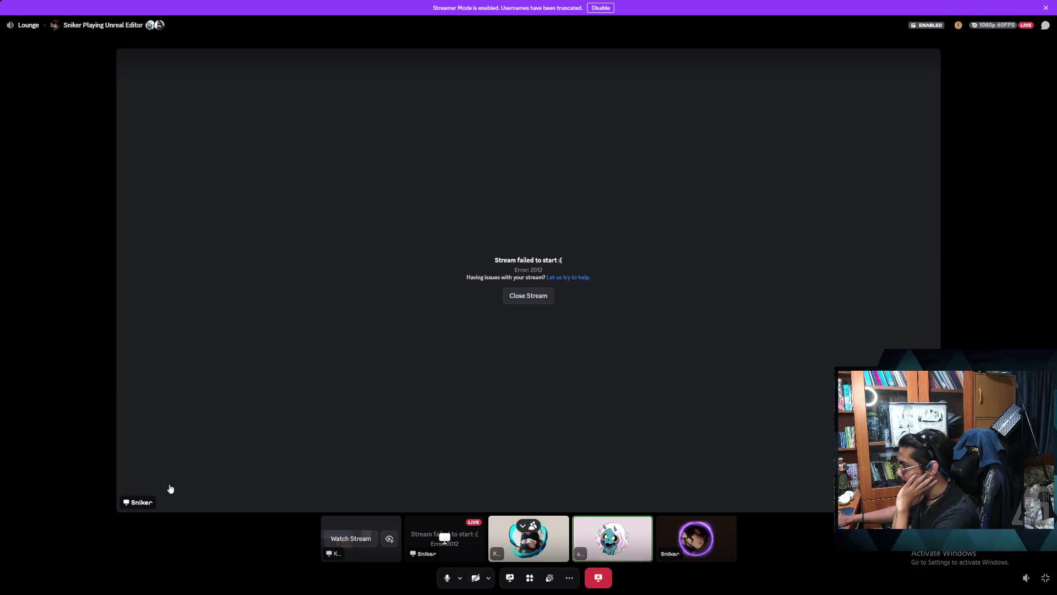
Step: Close the failed stream error and watch your own screen share enlarged
click(539, 294)
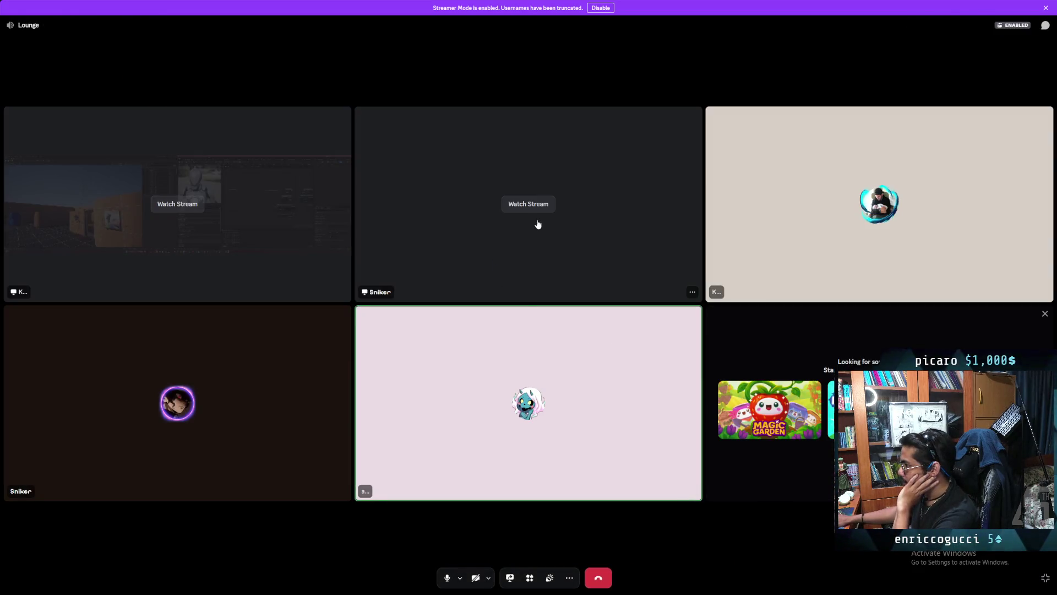
click(537, 224)
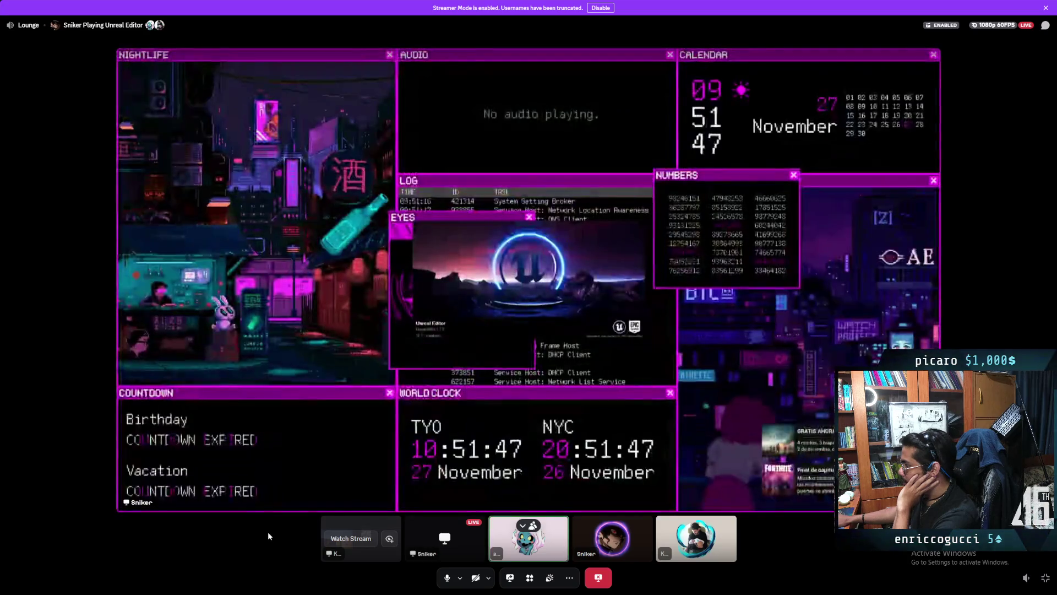
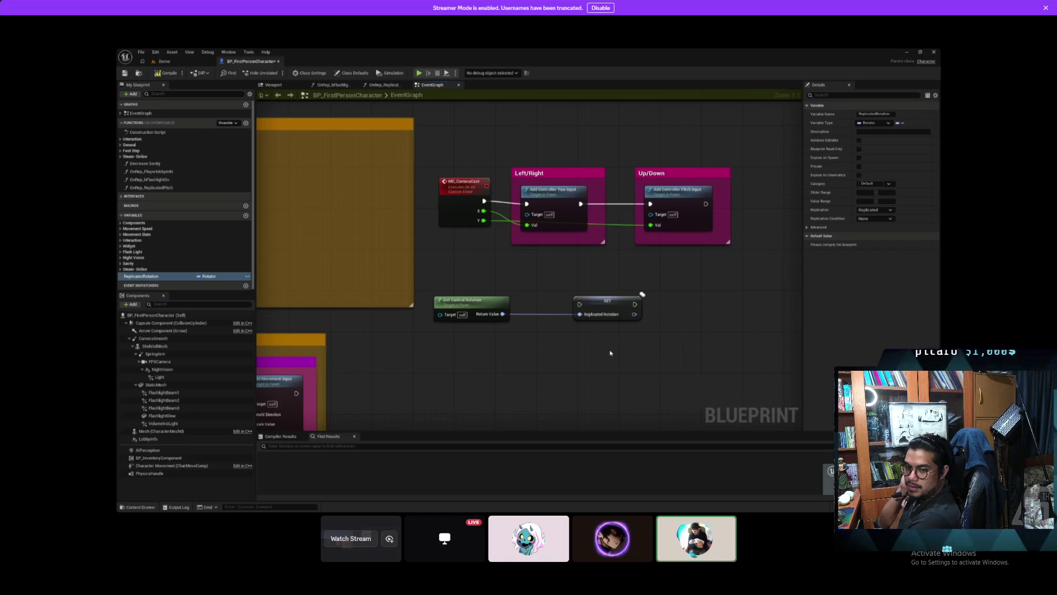
Step: Check the SET Replicated Rotation node's replication condition, leaving it at None
click(606, 307)
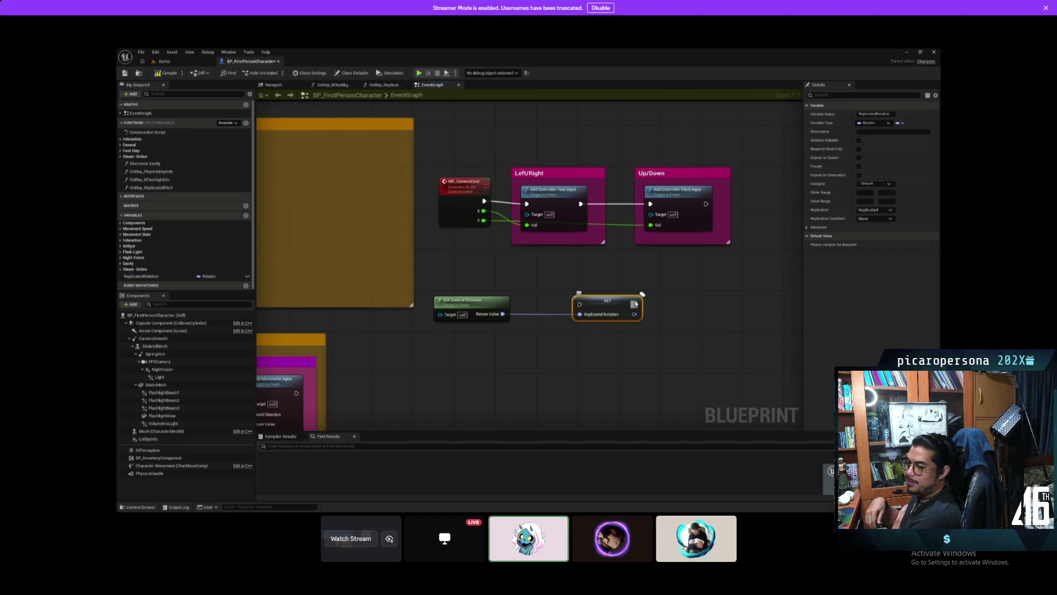
click(874, 220)
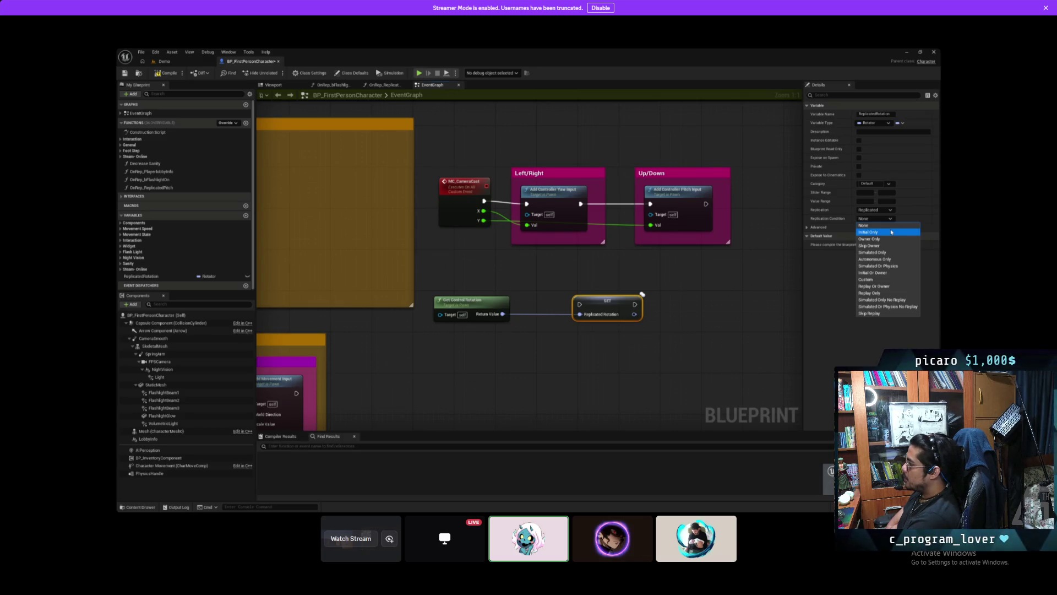
click(864, 225)
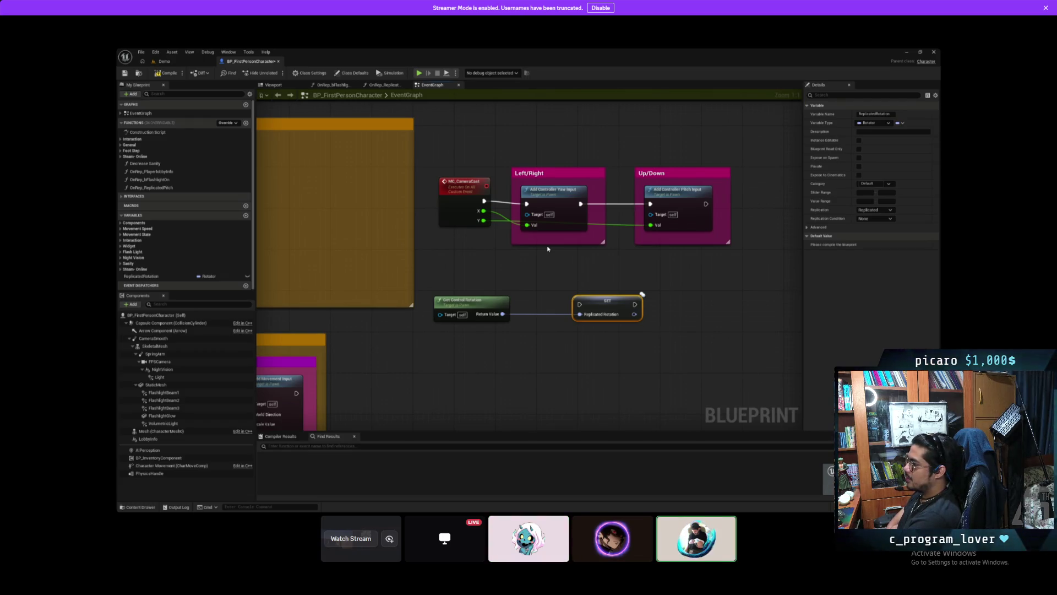
Step: Move Get Control Rotation and SET into the Camera Input group, then review the graph
mouse_move(548, 249)
mouse_down()
mouse_move(668, 266)
mouse_move(675, 306)
mouse_move(586, 279)
mouse_move(429, 279)
mouse_move(439, 289)
mouse_move(594, 242)
mouse_up()
ctrl+click(675, 307)
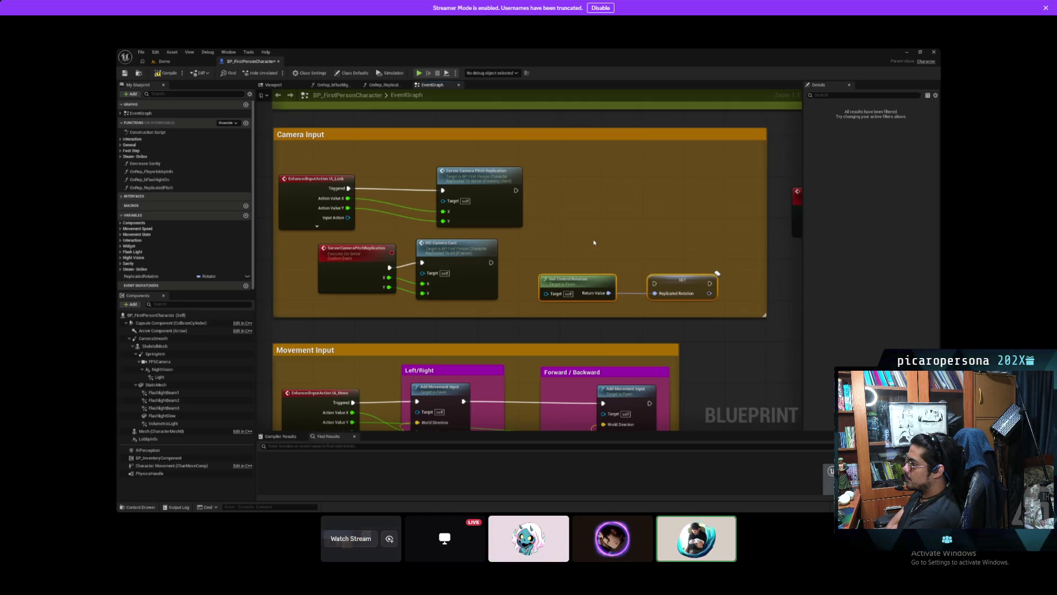
mouse_move(604, 249)
mouse_down()
mouse_move(615, 233)
mouse_move(616, 158)
mouse_move(632, 166)
mouse_up()
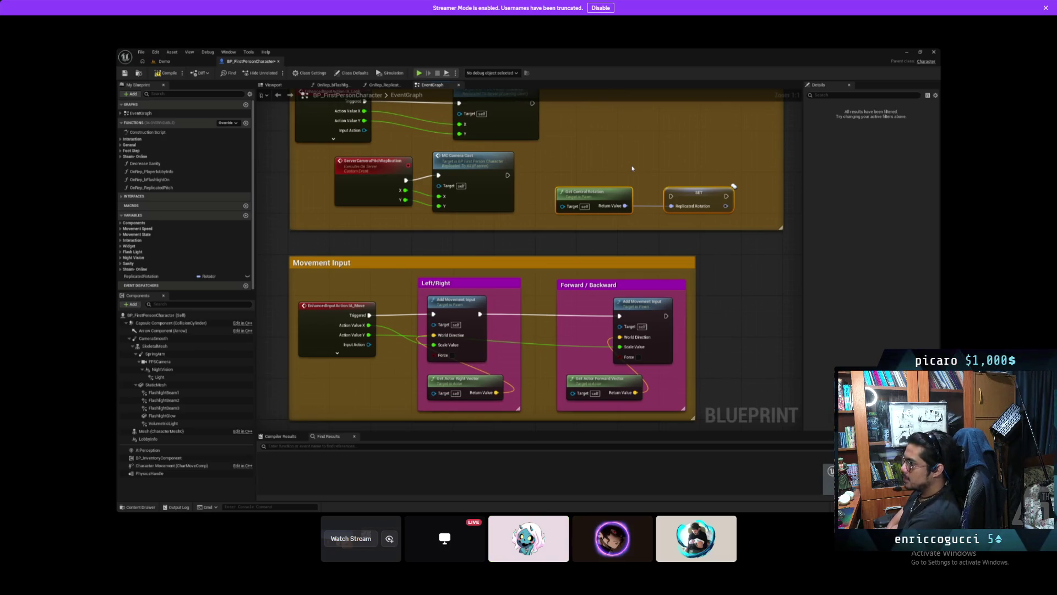
mouse_move(632, 168)
mouse_down()
mouse_move(619, 161)
mouse_move(617, 210)
mouse_up()
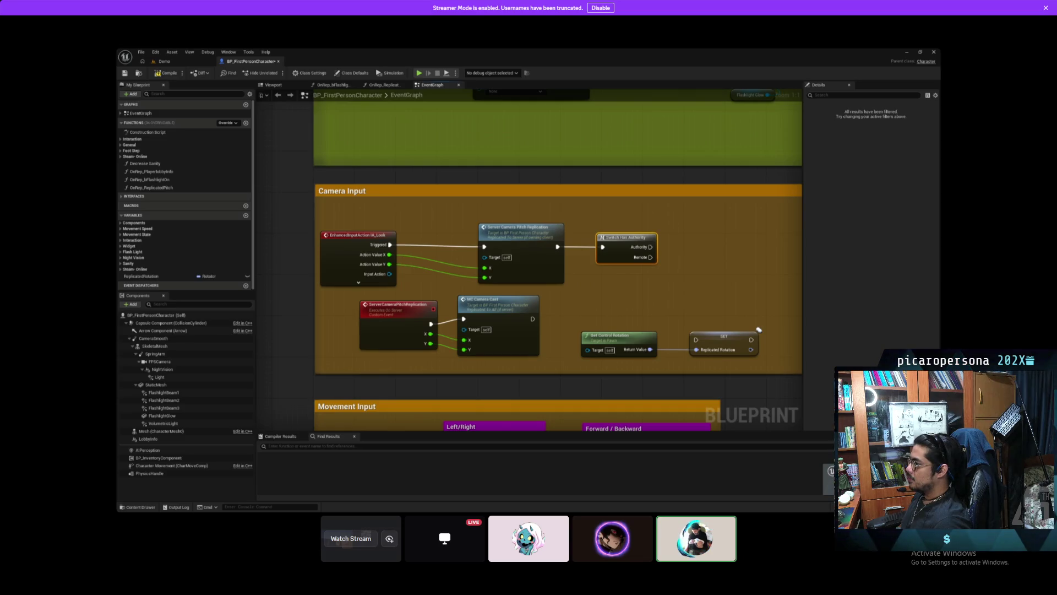
Step: Add a Print String off the Authority pin with the message 'Server'
drag(651, 247, 700, 250)
text(sever)
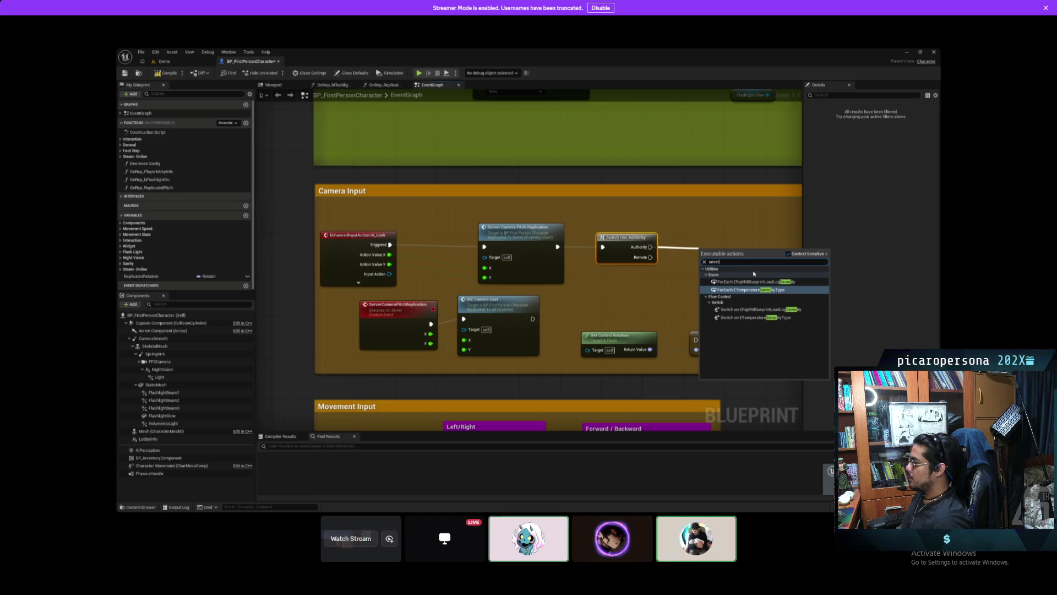
key(Escape)
drag(651, 246, 698, 250)
text(pri)
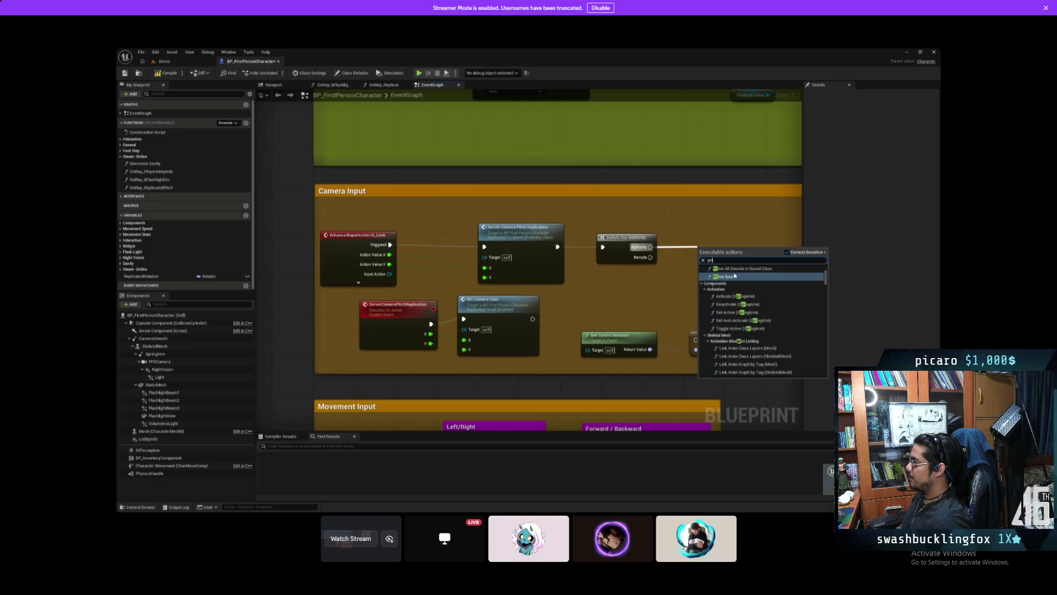
text(nt)
key(Return)
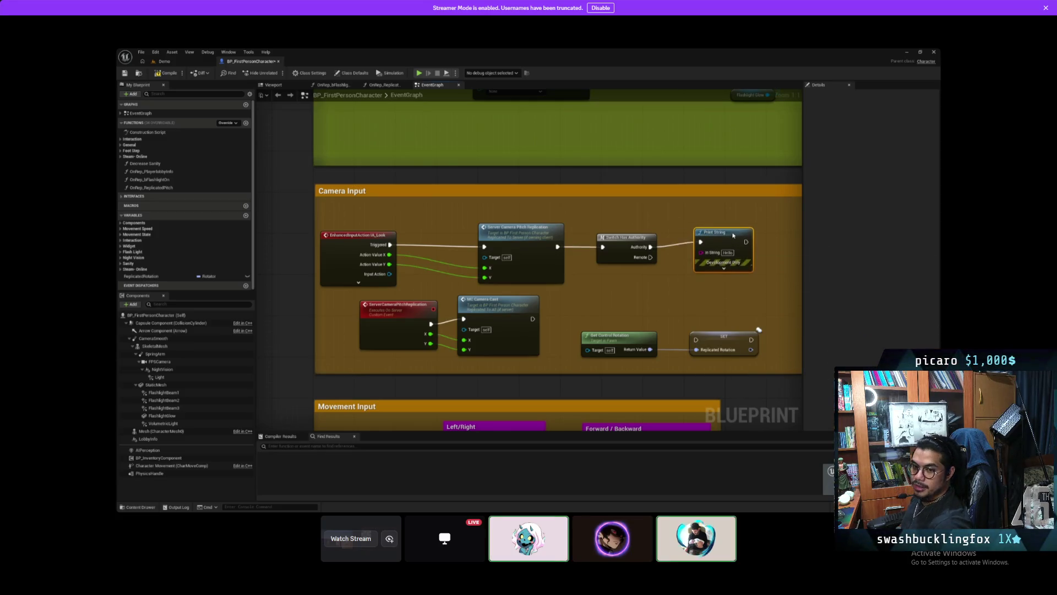
drag(764, 267, 693, 273)
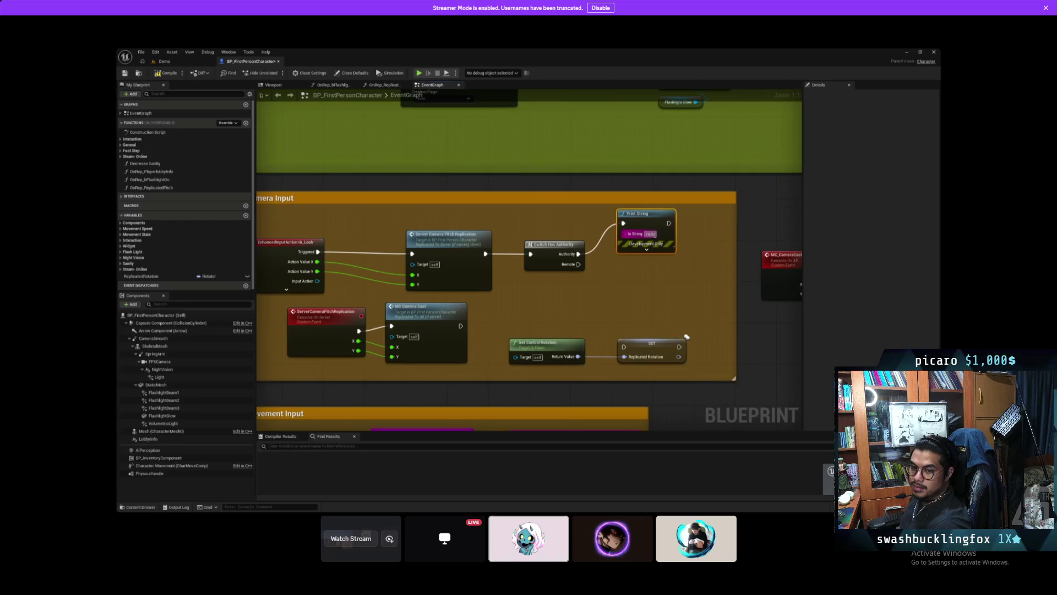
click(650, 234)
text(Set)
text(ver)
click(644, 276)
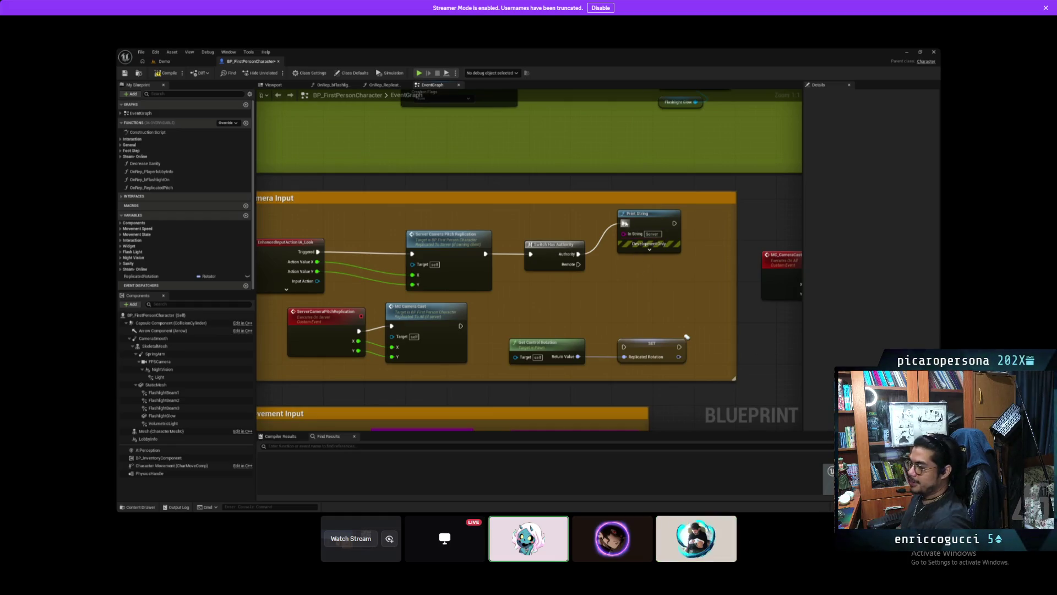
Step: Duplicate the Print String onto the Remote pin, change its text to 'Client', and compile
click(639, 222)
key(ctrl+c)
key(ctrl+v)
mouse_move(580, 264)
mouse_down()
mouse_move(597, 290)
mouse_move(647, 284)
mouse_up()
double_click(652, 301)
key(BackSpace)
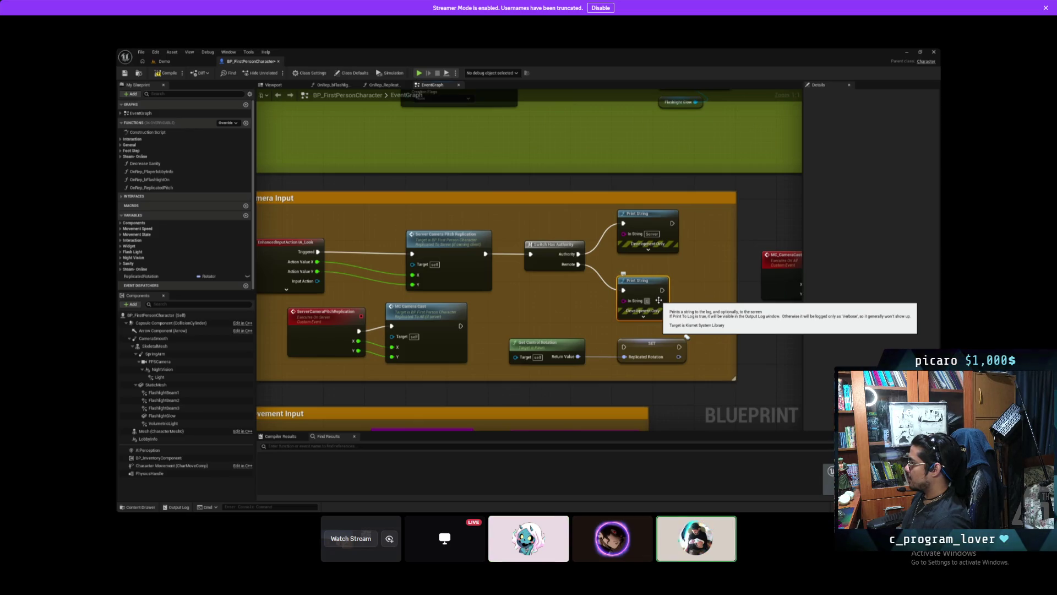
text(Client)
click(686, 275)
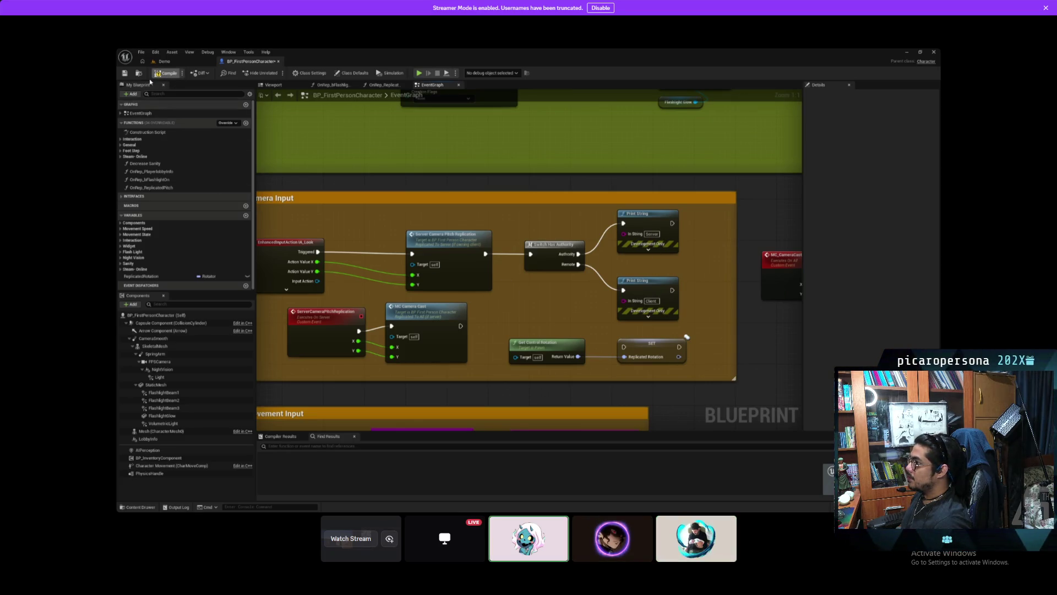
click(167, 72)
Step: Start a Play-in-Editor session from the Demo level with the client window snapped left
click(164, 61)
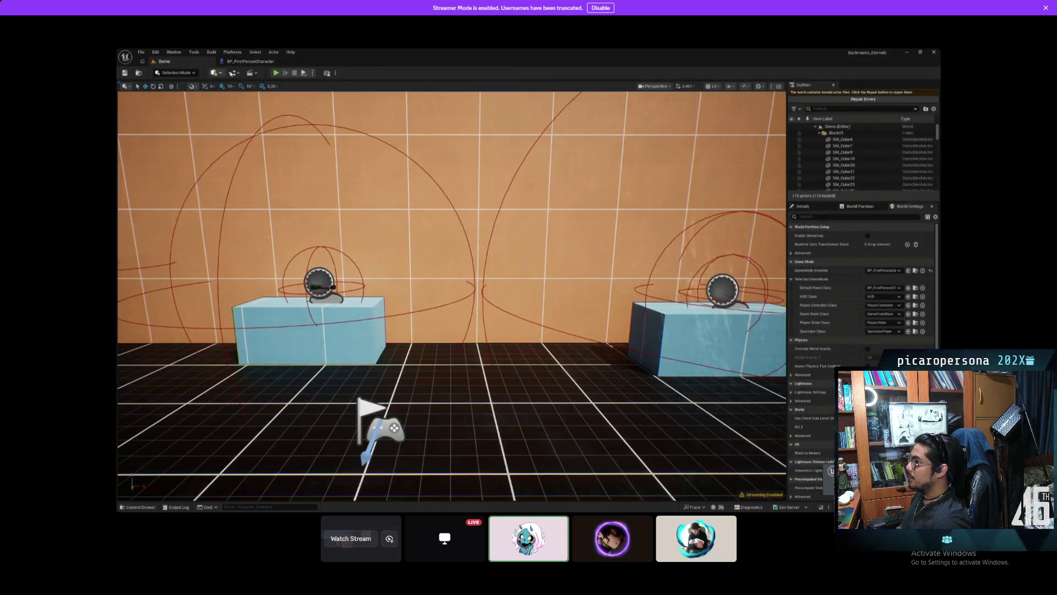
click(276, 74)
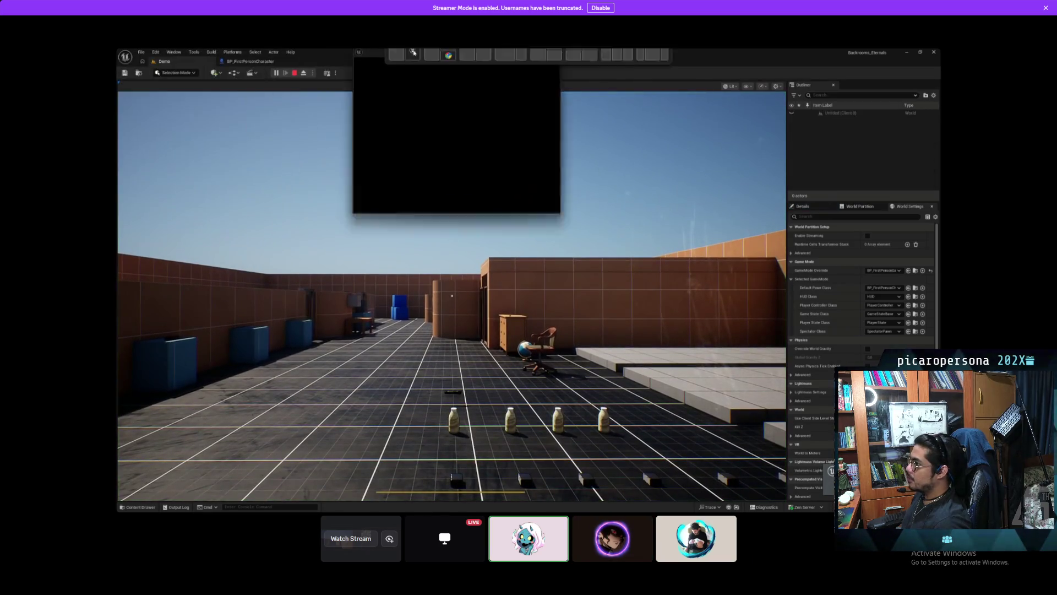
drag(414, 52, 414, 52)
click(617, 224)
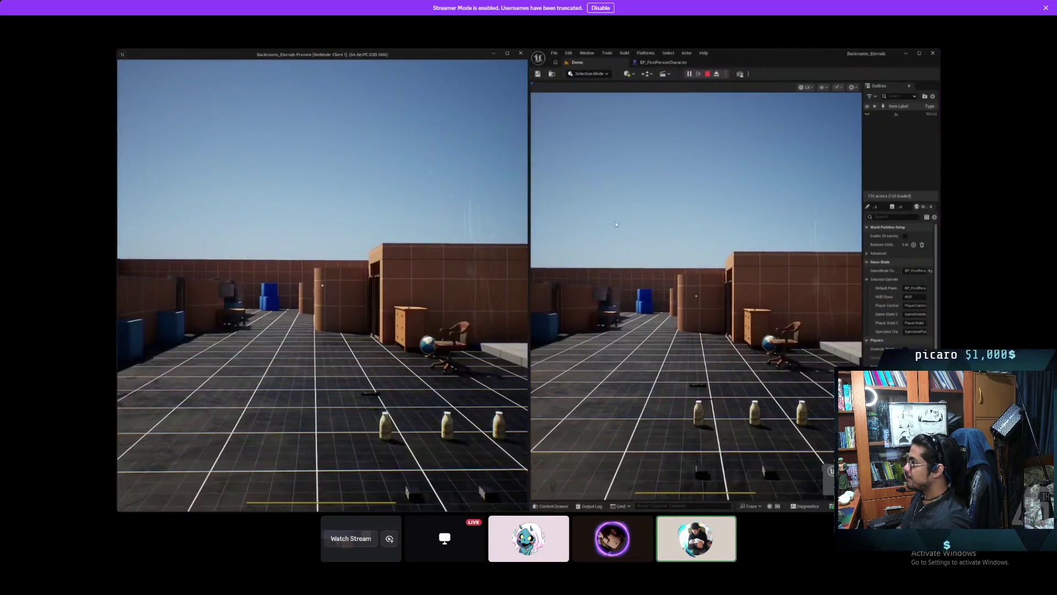
click(616, 224)
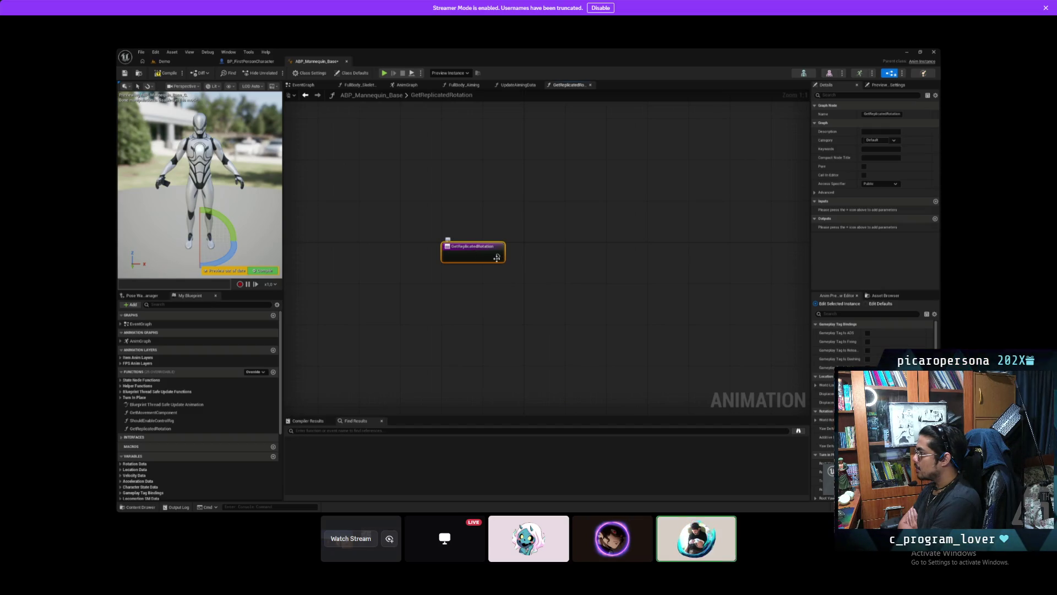
Step: Give GetReplicatedRotation a Rotator output named Rotation and nudge the Return Node right
click(935, 219)
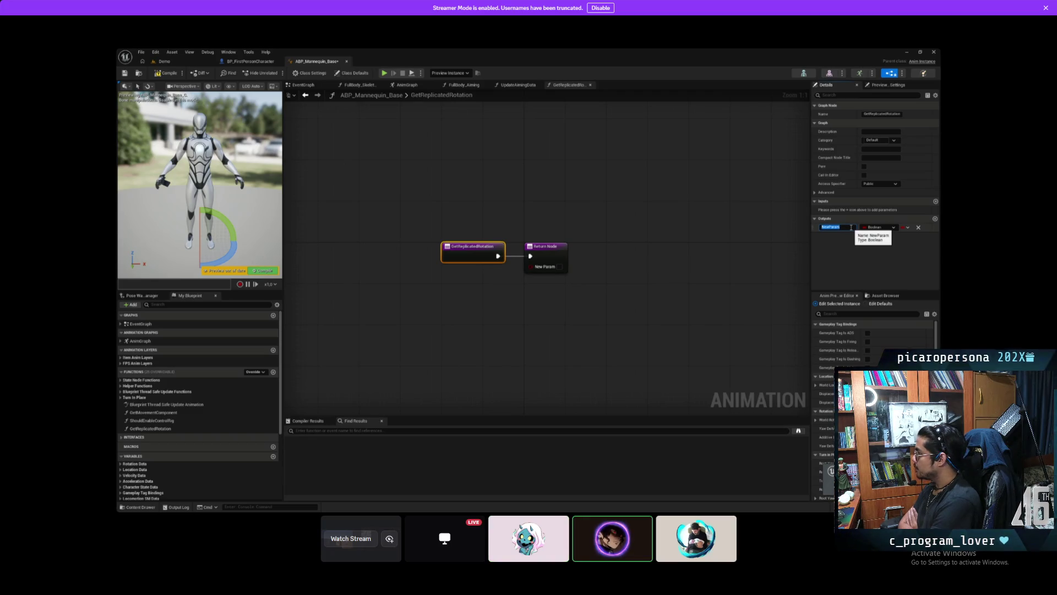
text(Rotat)
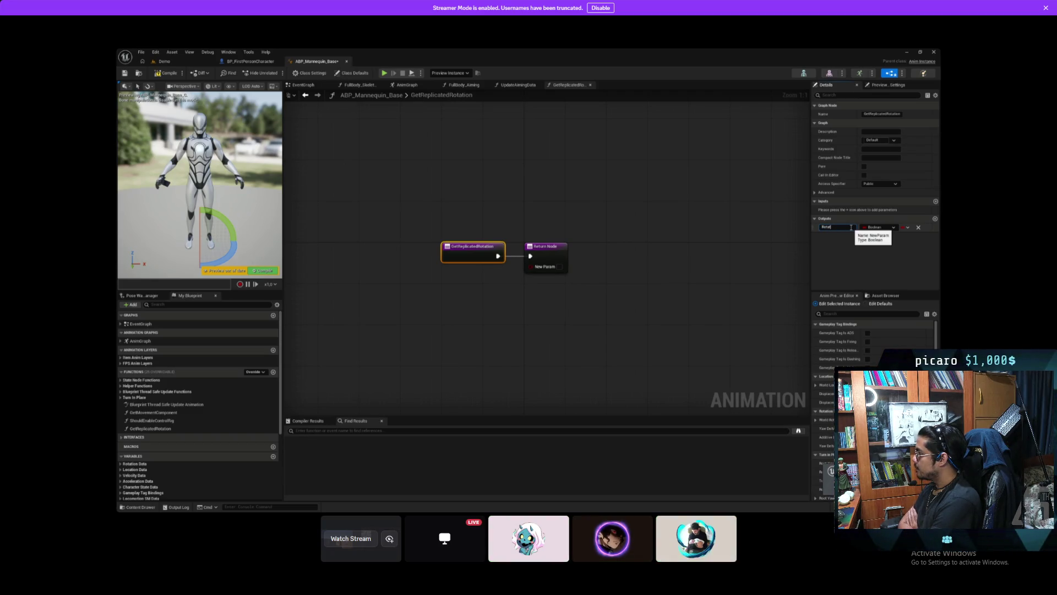
text(ion)
key(Return)
click(880, 227)
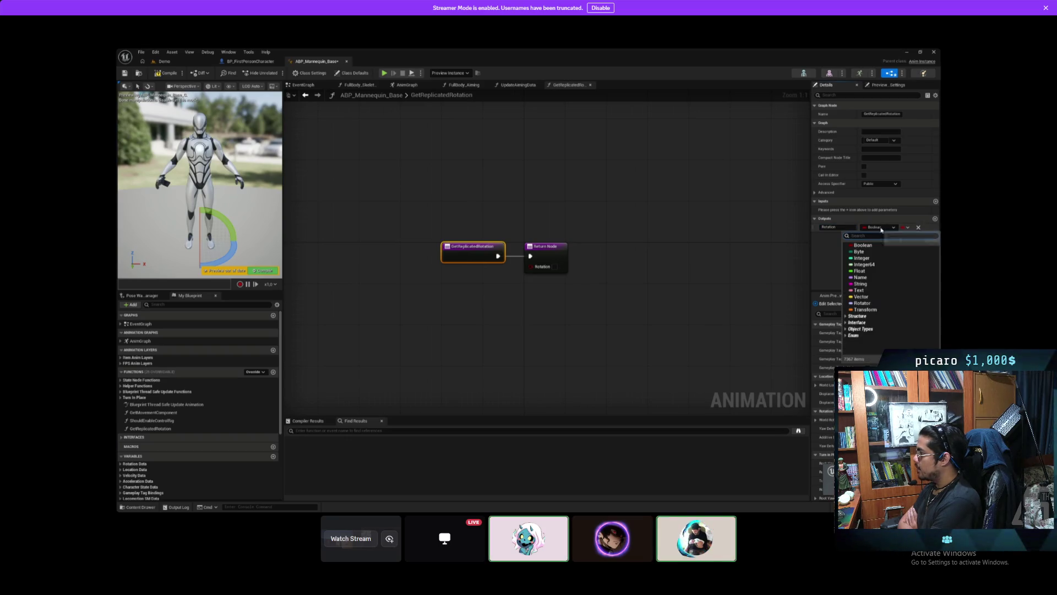
text(rotat)
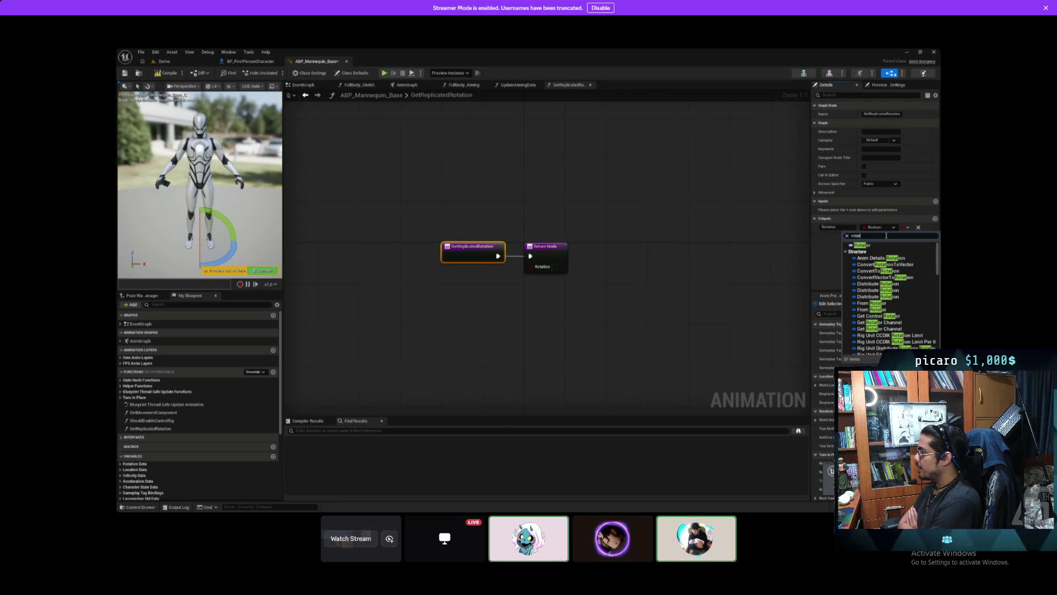
click(862, 244)
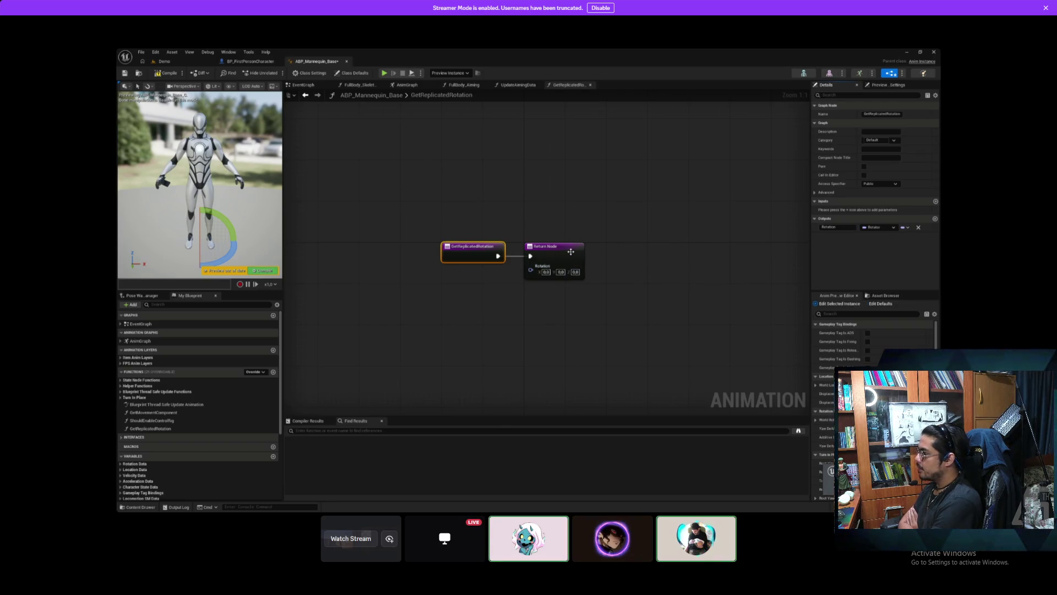
drag(571, 252, 586, 251)
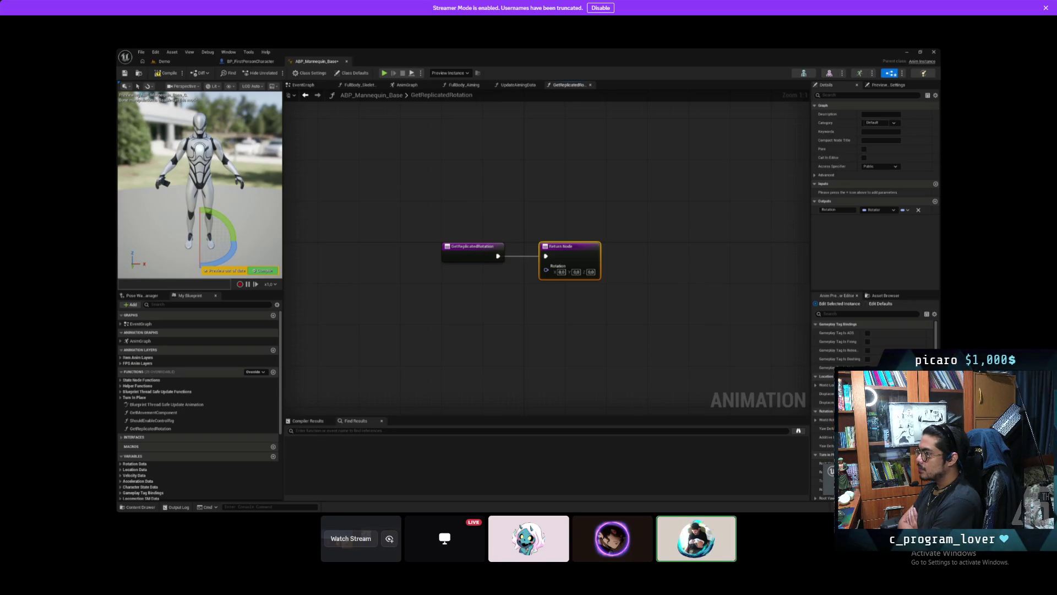
click(627, 259)
click(595, 254)
click(638, 254)
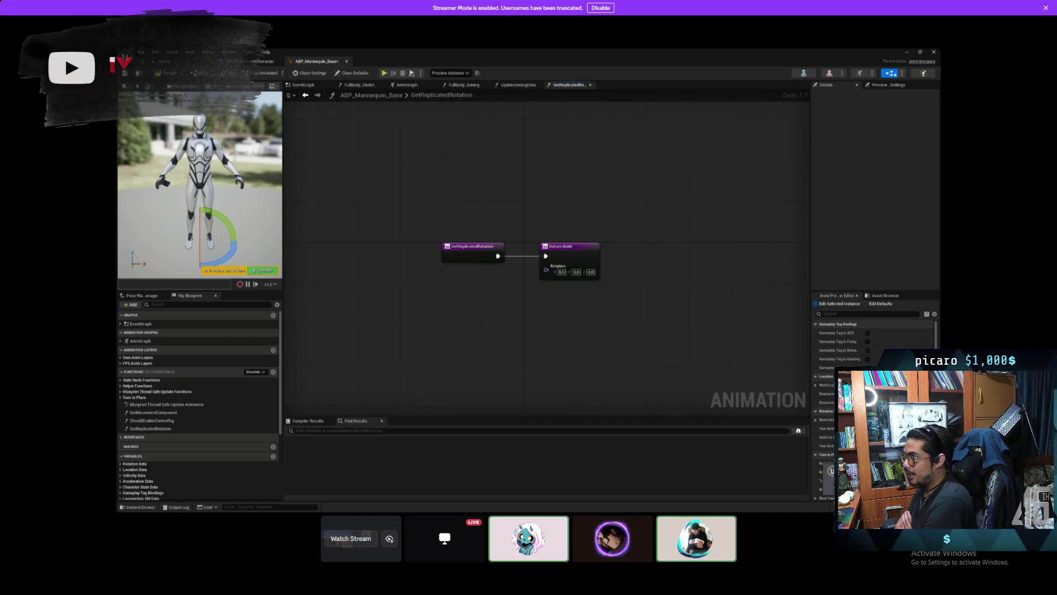
right_click(636, 248)
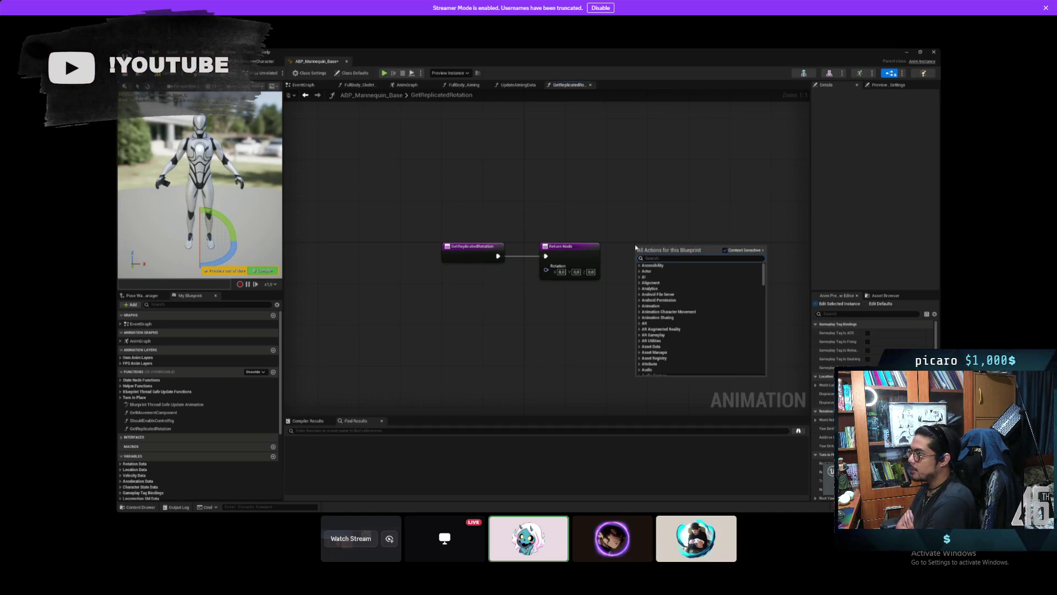
Step: Add a Try Get Pawn Owner node and place it below the GetReplicatedRotation entry
text(cast)
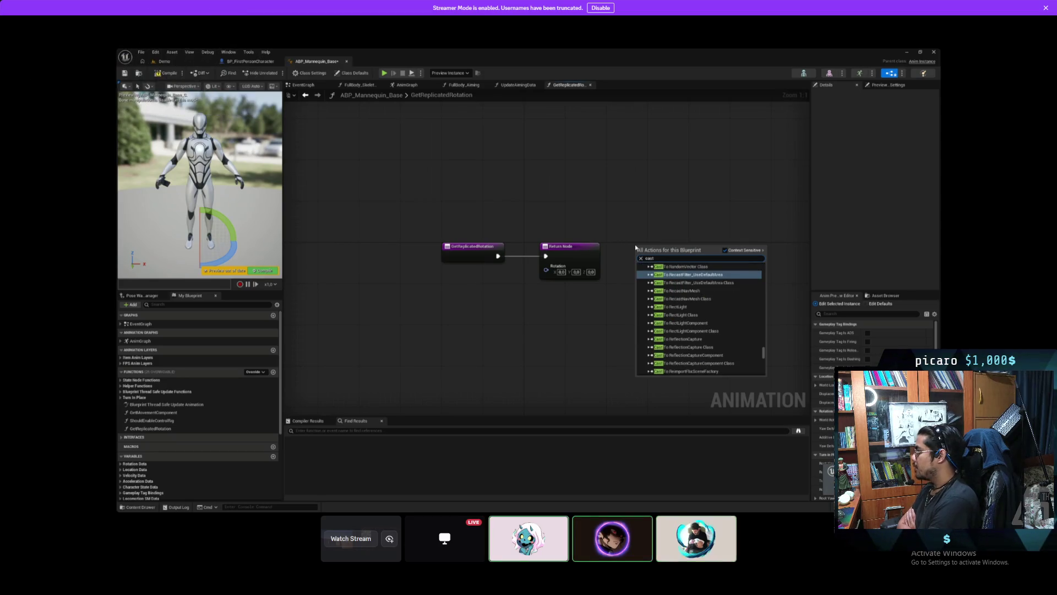
key(BackSpace)
key(BackSpace)
key(BackSpace)
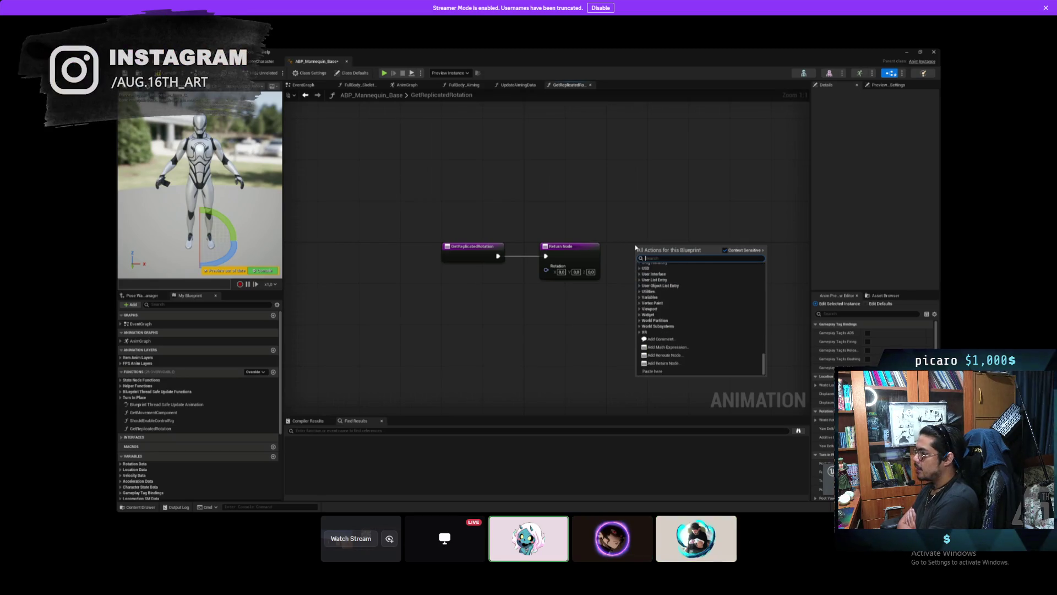
text(get owner)
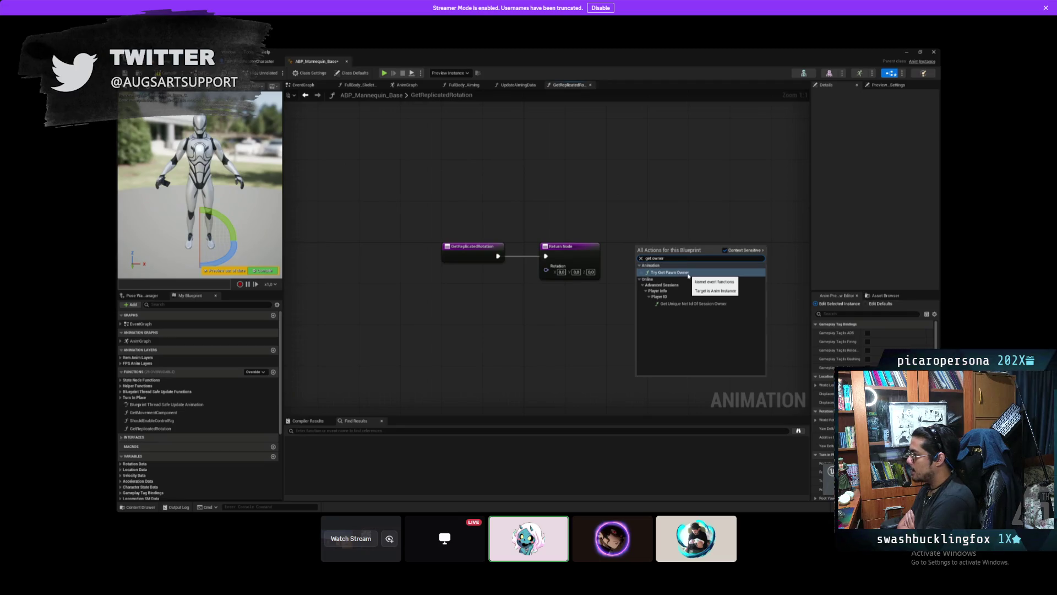
click(689, 272)
mouse_move(668, 248)
mouse_down()
mouse_move(668, 268)
mouse_move(550, 304)
mouse_move(462, 278)
mouse_move(517, 283)
mouse_move(548, 273)
mouse_move(540, 309)
mouse_up()
click(475, 323)
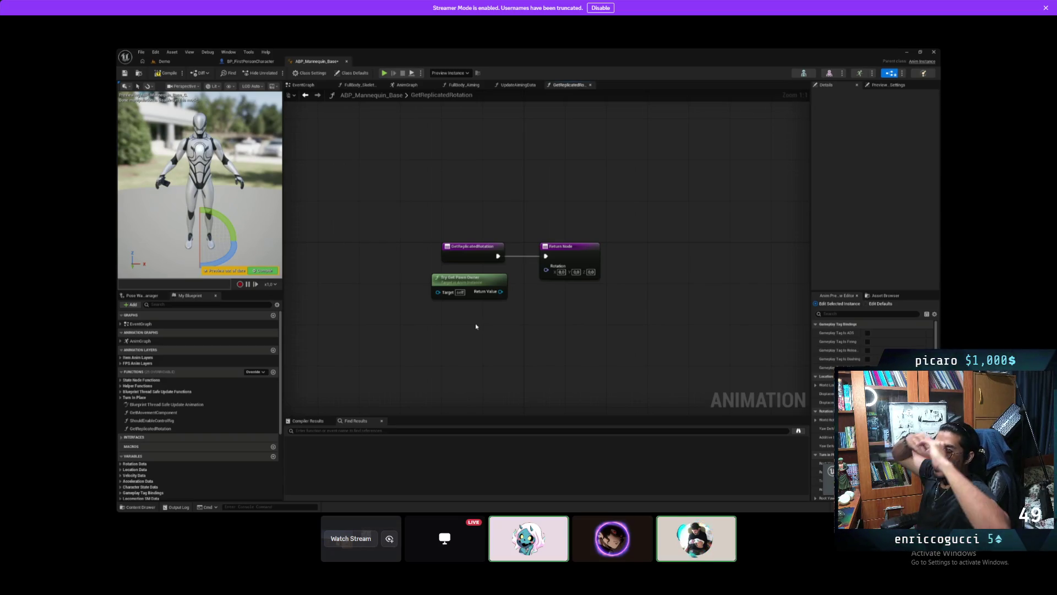
Step: Feed Try Get Pawn Owner's Return Value into a new Cast To BP_FirstPersonCharacter node and arrange them
drag(498, 291, 542, 326)
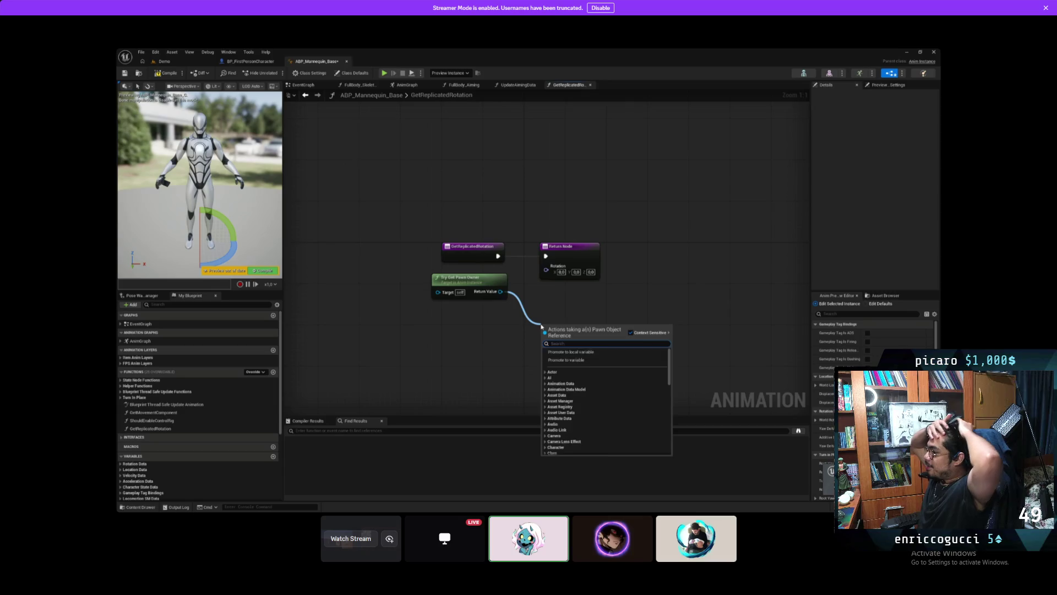
text(cast t)
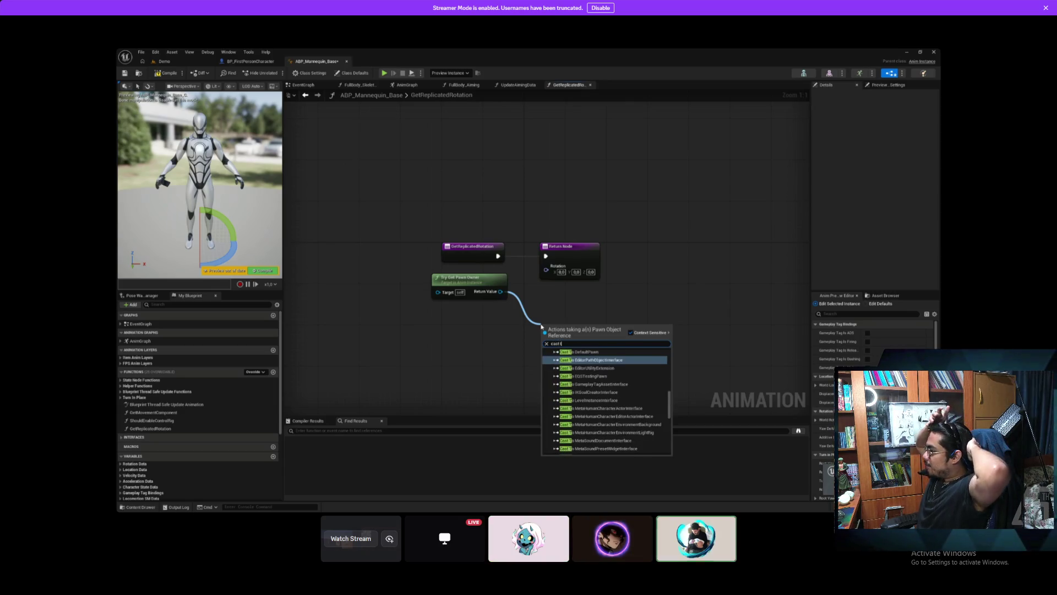
text(o b)
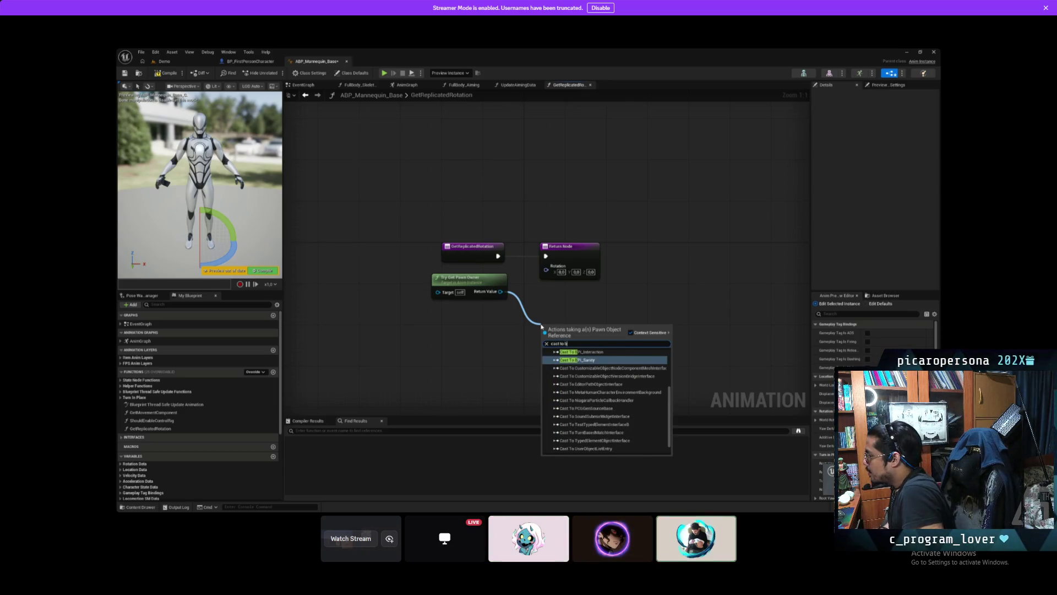
key(BackSpace)
text(fi)
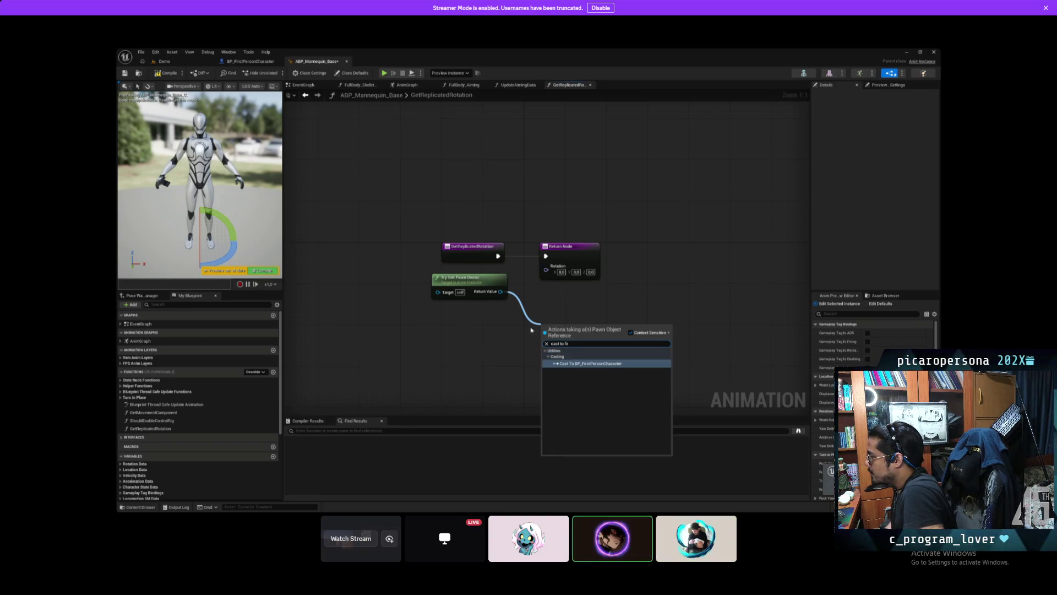
click(589, 363)
mouse_move(584, 332)
mouse_down()
mouse_move(603, 304)
mouse_move(578, 308)
mouse_up()
mouse_move(468, 279)
mouse_down()
mouse_move(476, 318)
mouse_move(622, 370)
mouse_up()
text(get)
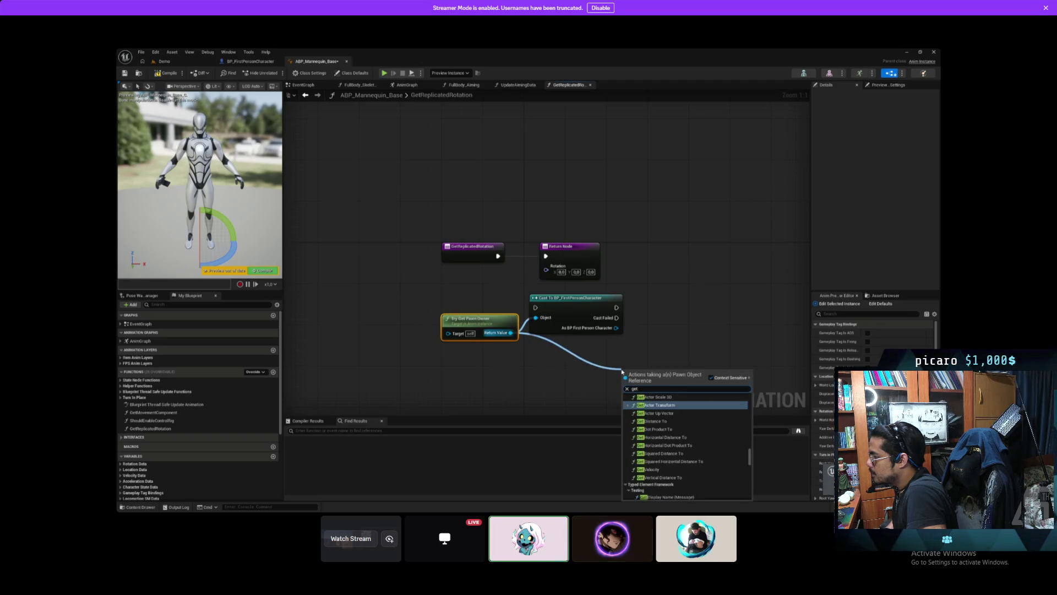
text( re)
Step: Pull Get Replicated Rotation off the cast's As BP First Person Character pin and place it beside the cast
key(Escape)
drag(616, 327, 687, 318)
text(get)
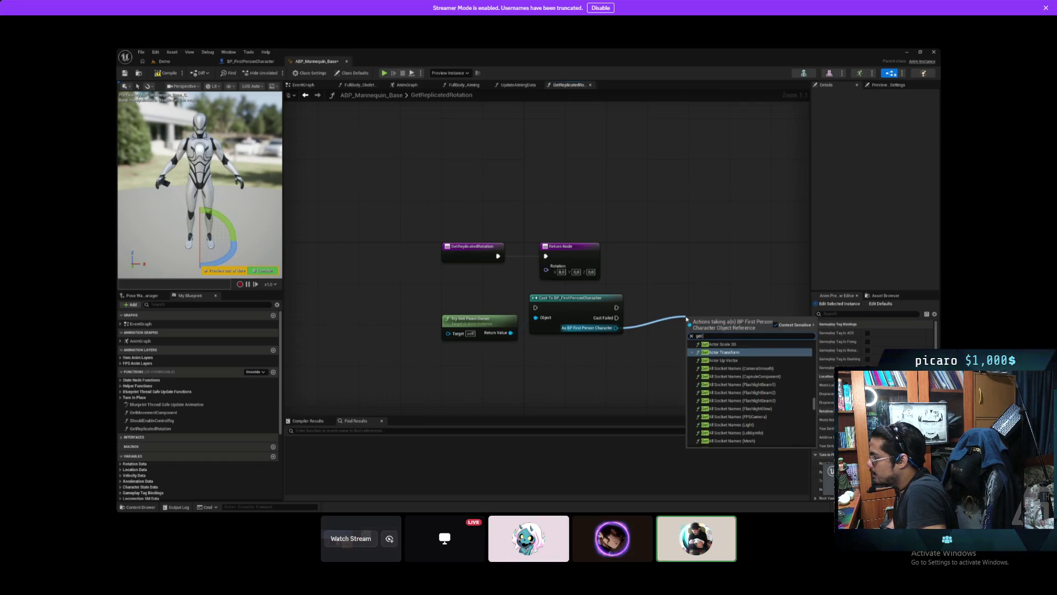
text( replica)
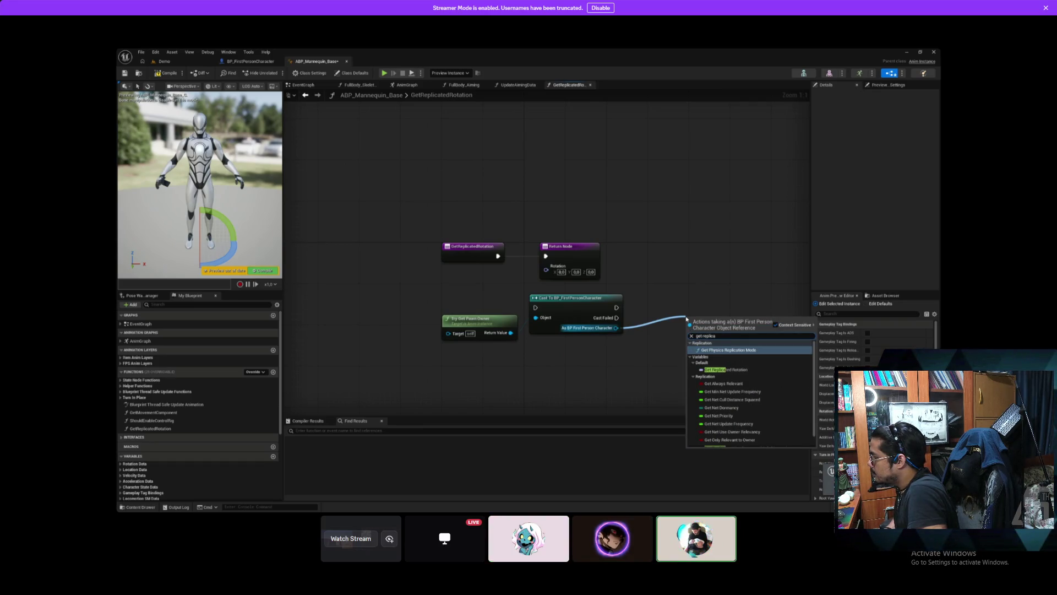
click(733, 370)
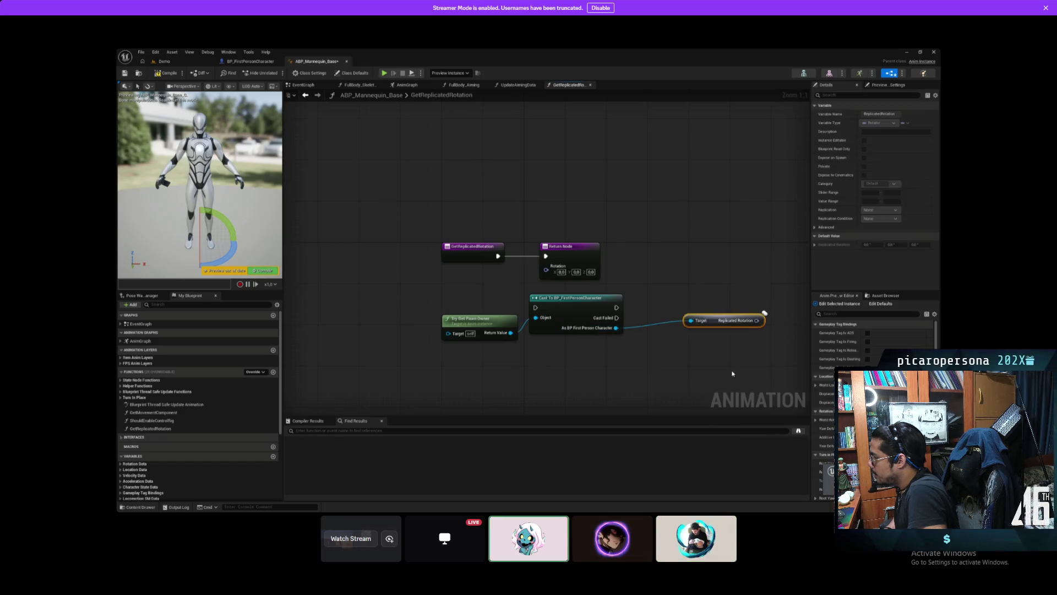
click(702, 330)
mouse_move(703, 322)
mouse_down()
mouse_move(660, 320)
mouse_move(651, 332)
mouse_move(546, 269)
mouse_move(773, 252)
mouse_up()
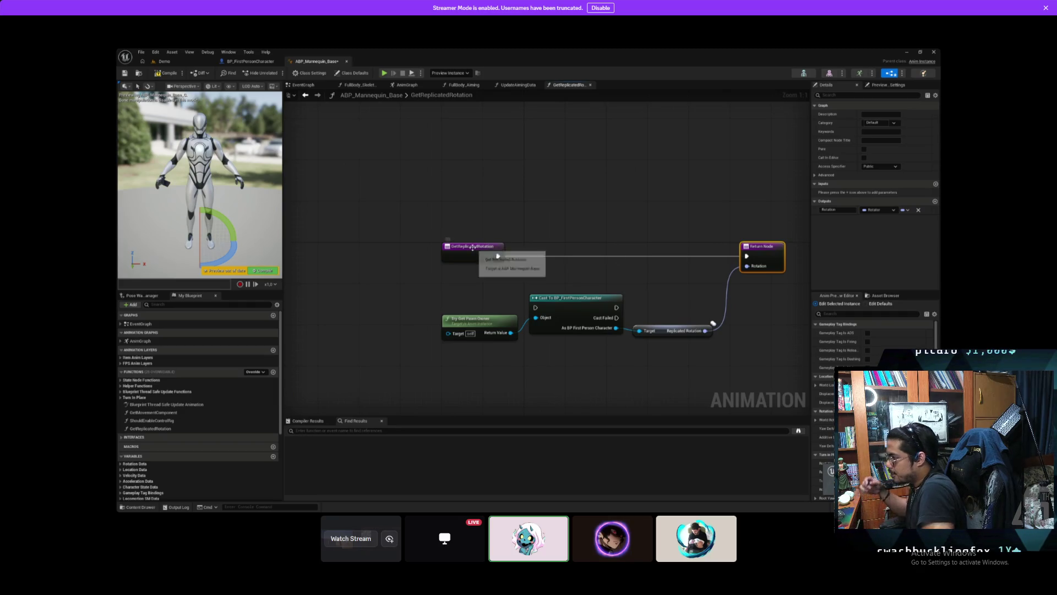